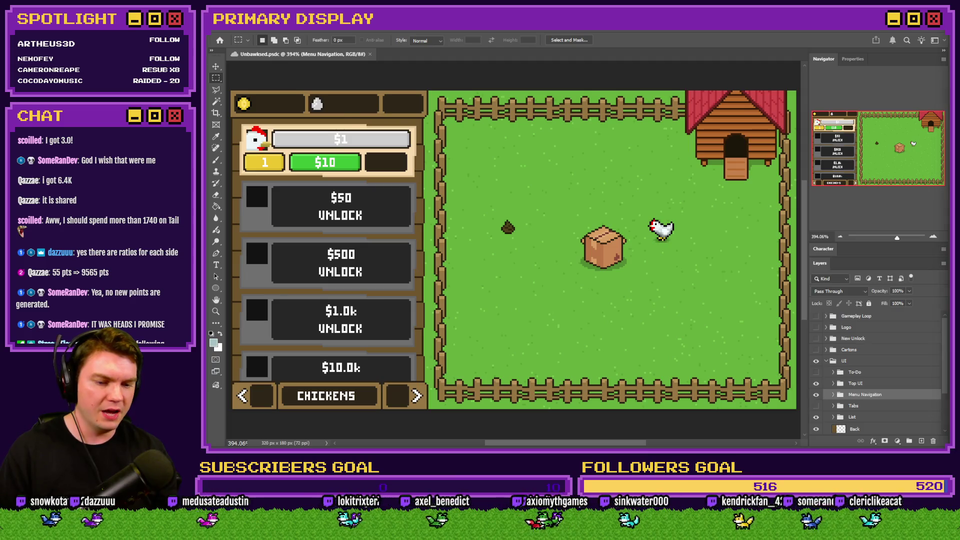
Switch to the Moonwood Games Discord in Chrome and open the #game-key-giveaways channel
key(alt+Tab)
click(743, 30)
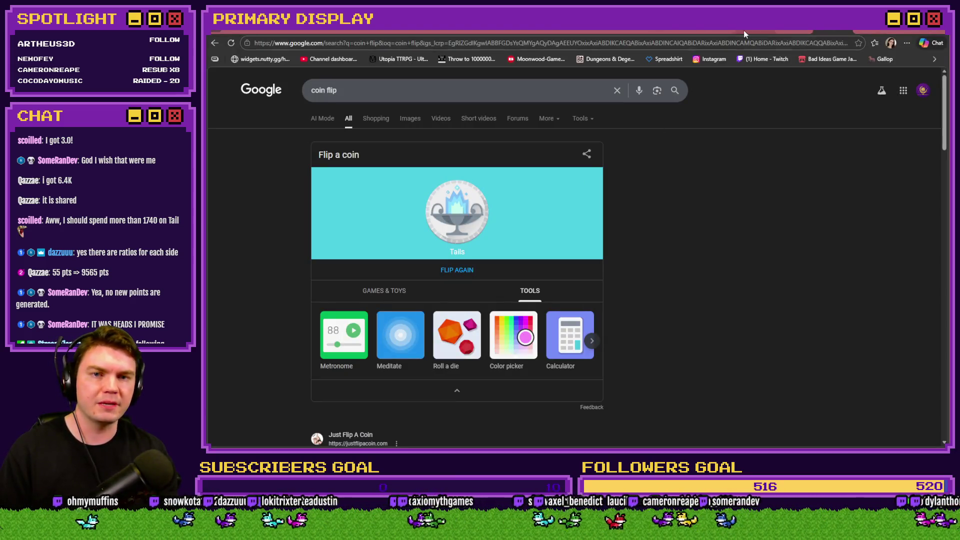
scroll(295, 338, down, 3)
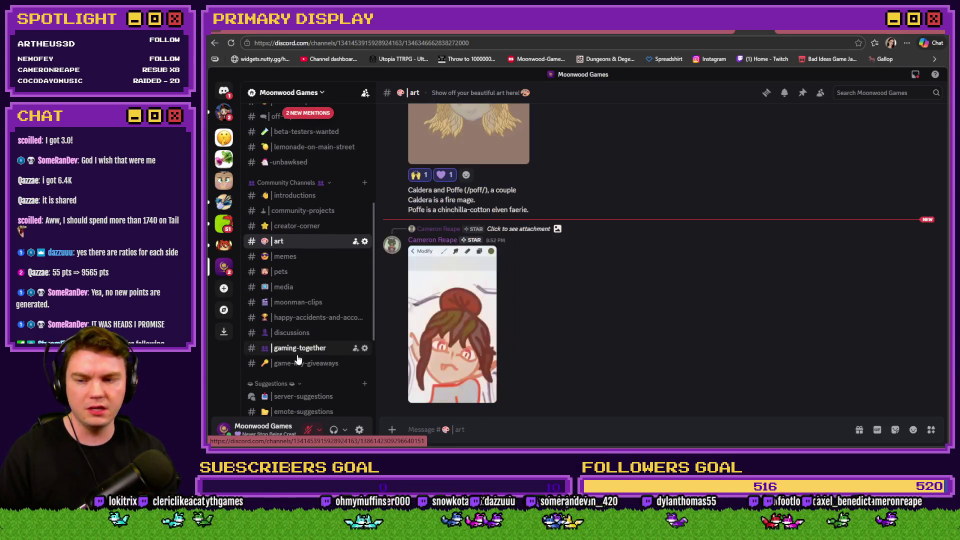
click(297, 364)
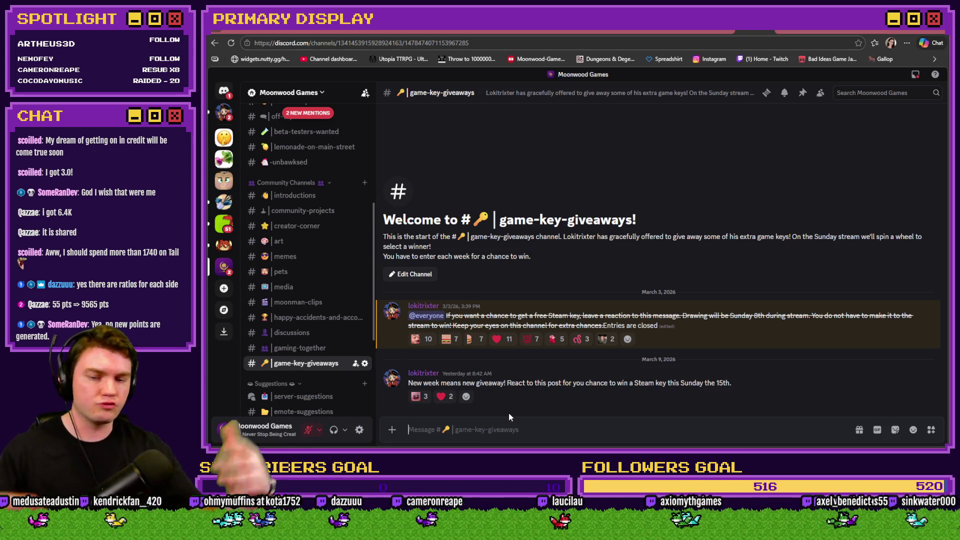
Add and then remove a moonman reaction on the Steam key giveaway post, then go to the jam page
click(466, 396)
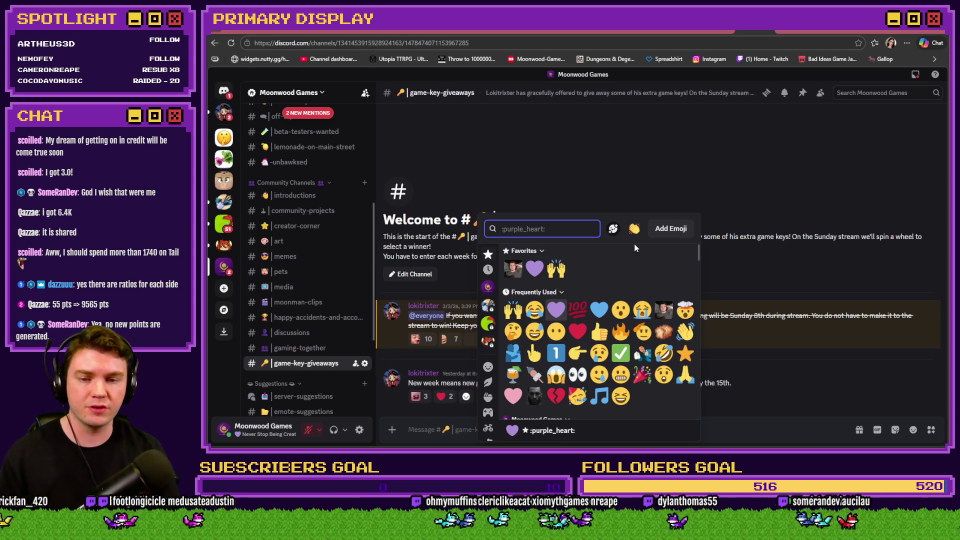
click(663, 310)
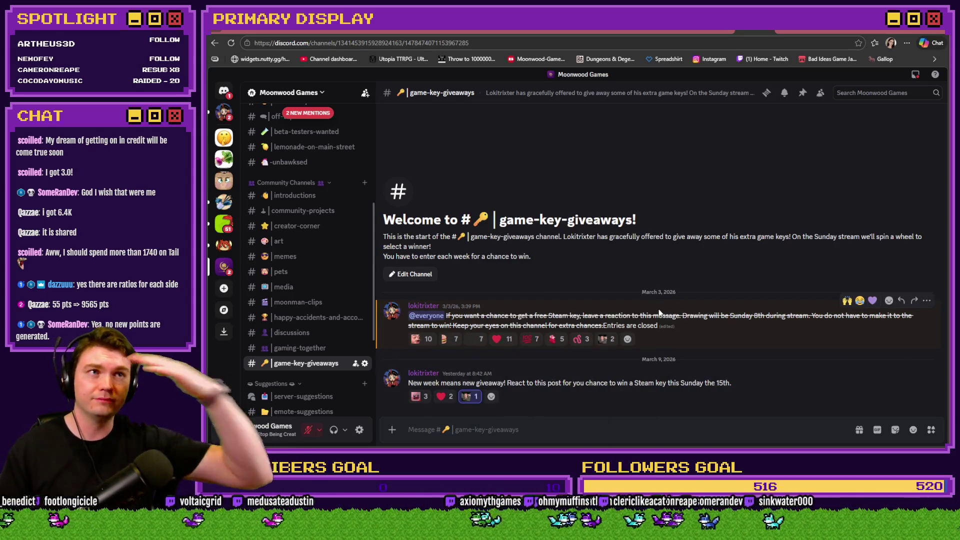
click(473, 397)
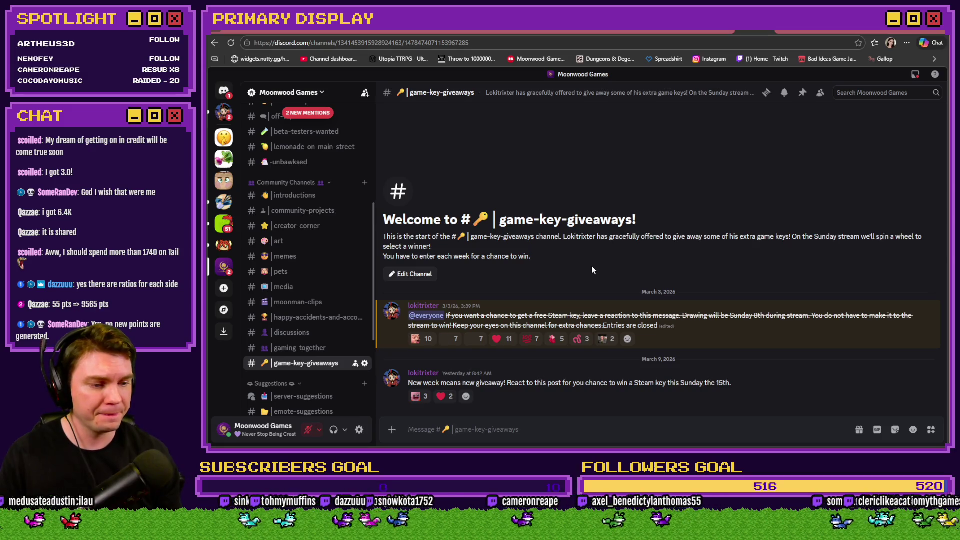
click(283, 31)
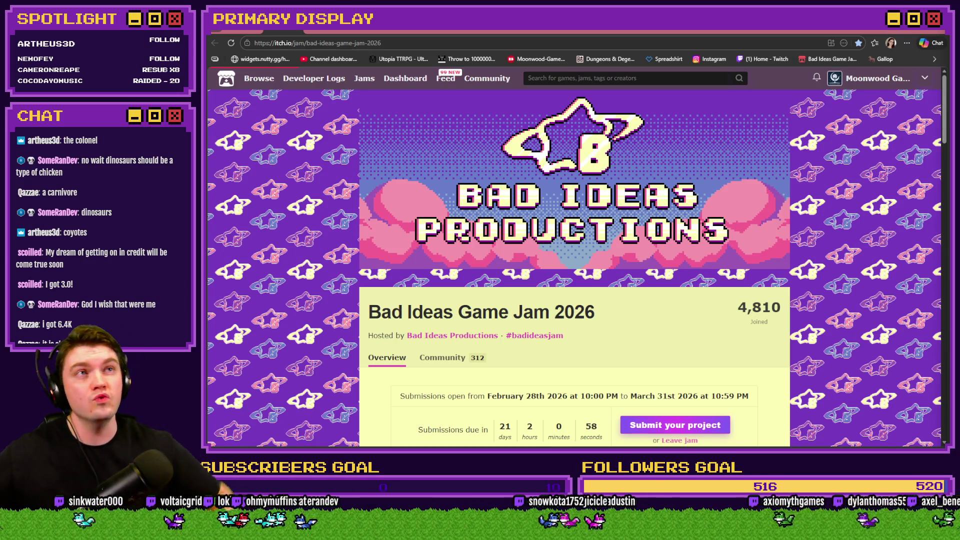
Launch Notepad++ from the system search
key(super)
text(notepad)
key(Return)
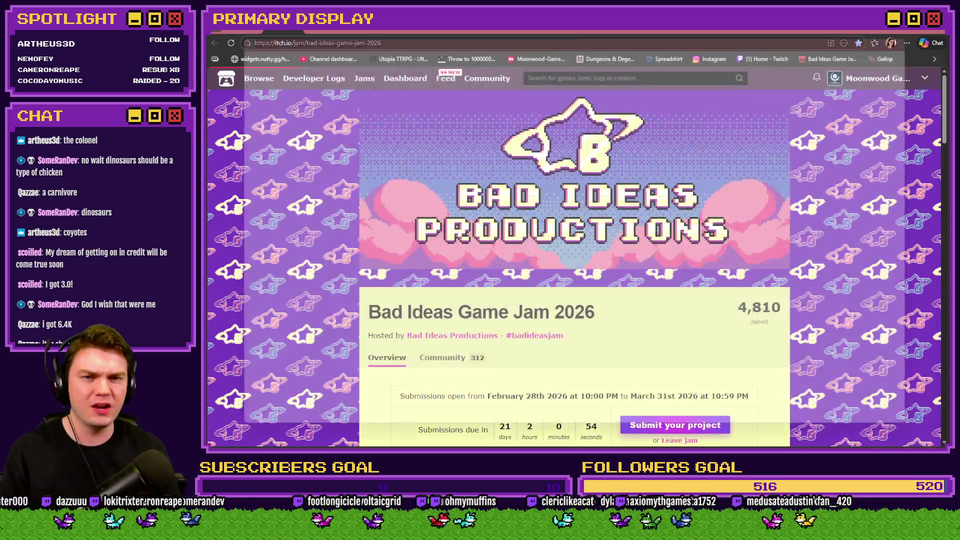
Close Notepad++ and start a playtest of the game from RPG Maker with F12
click(936, 32)
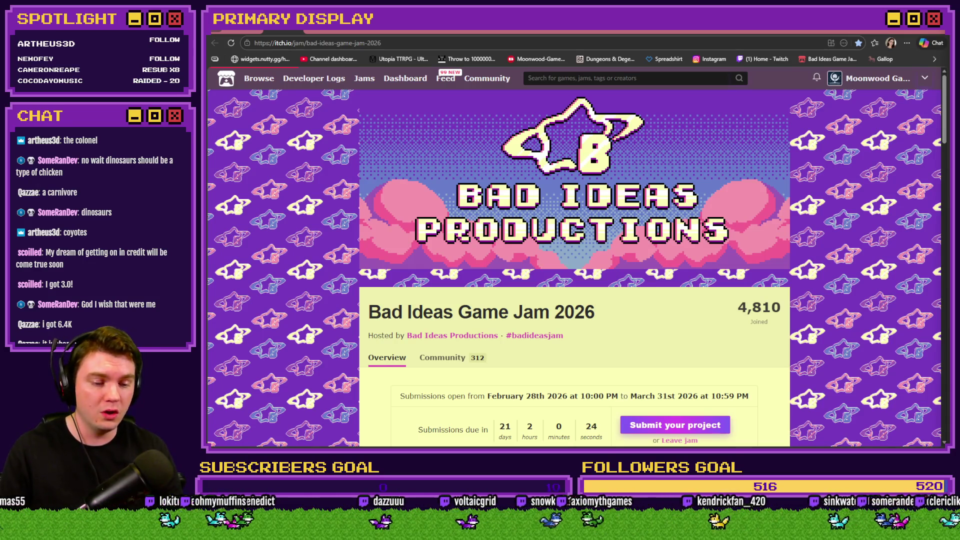
key(alt+Tab)
key(F12)
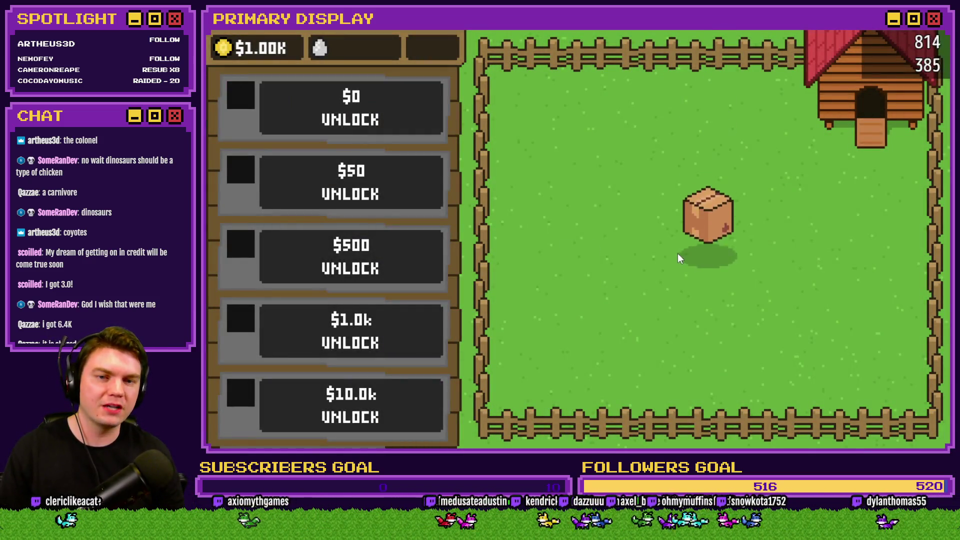
Open the crate to unlock the Leghorn, dismiss the banner, and buy the $50 unlock
click(709, 251)
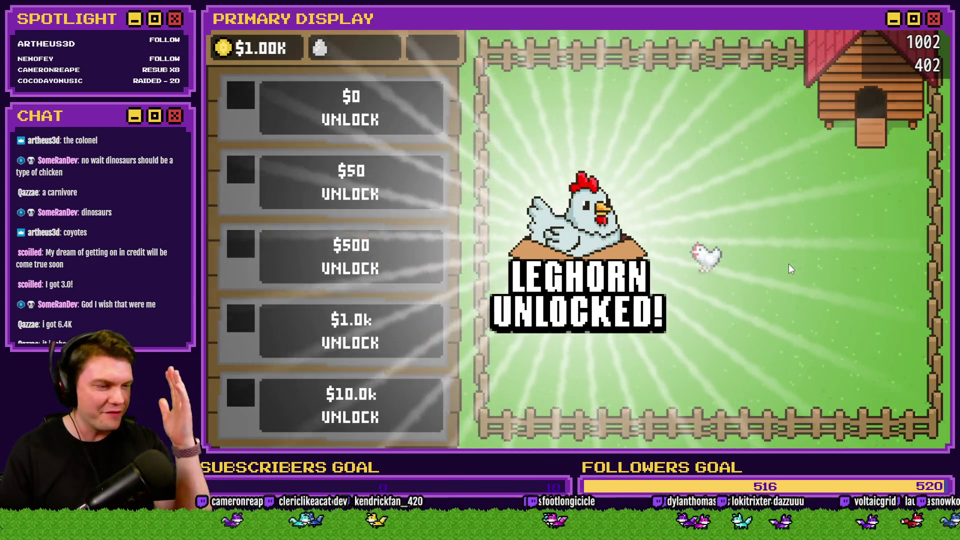
click(776, 273)
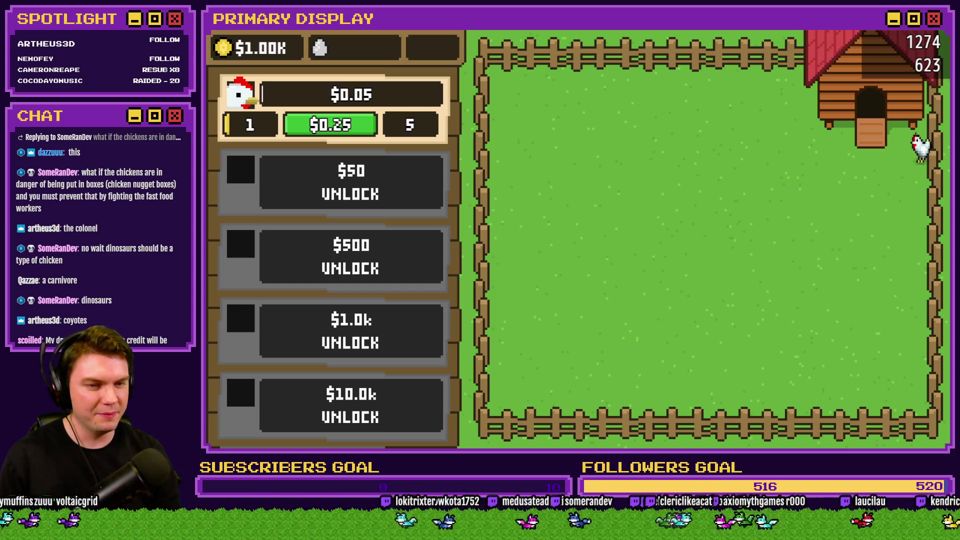
click(417, 189)
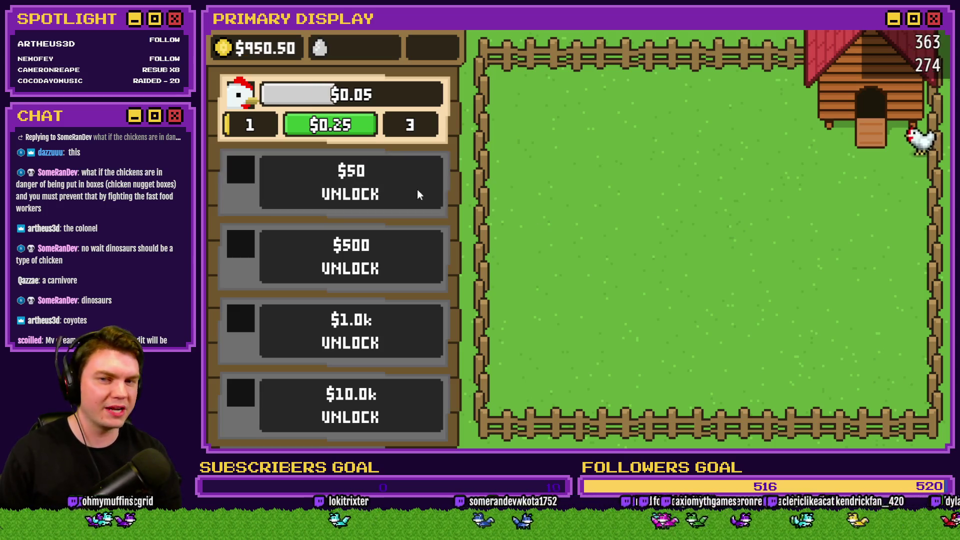
Open the new crate, play until Orpington unlocks, then close the playtest with Alt+F4
click(701, 241)
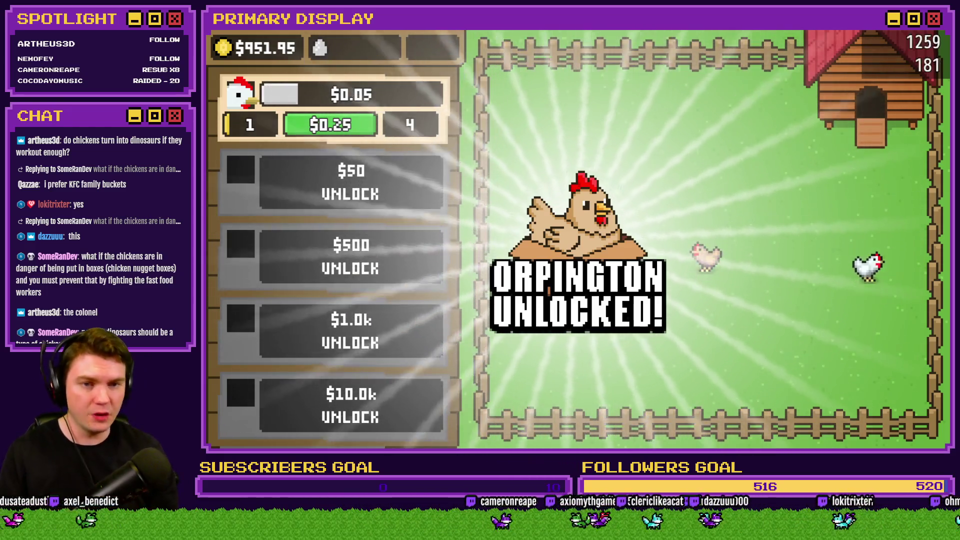
key(alt+F4)
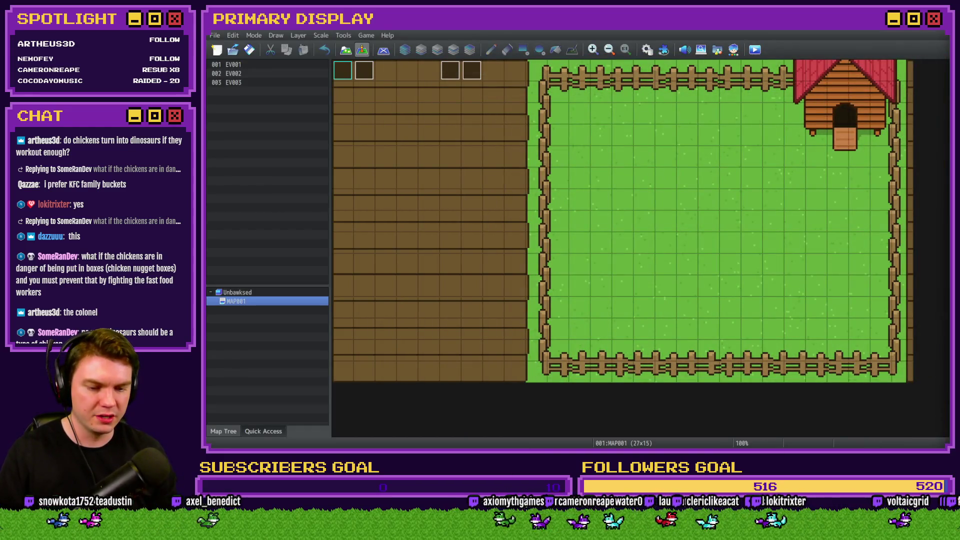
Switch to the Discord tab in the browser and open the #general channel
key(alt+Tab)
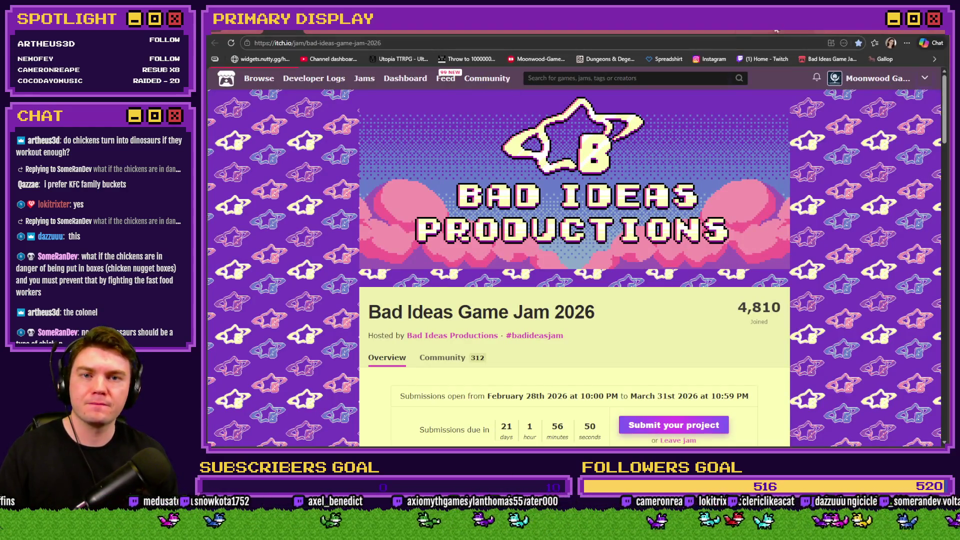
key(ctrl+Tab)
scroll(307, 265, up, 5)
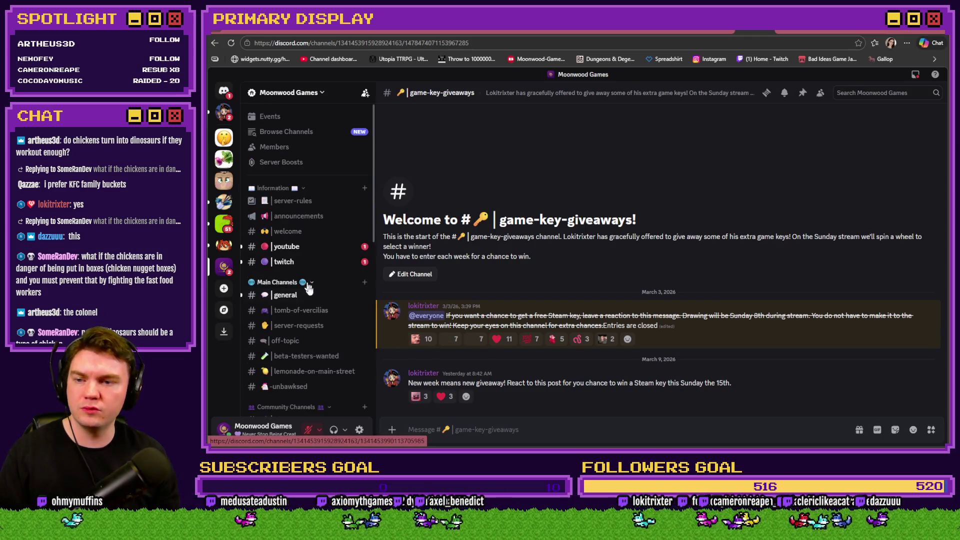
click(307, 295)
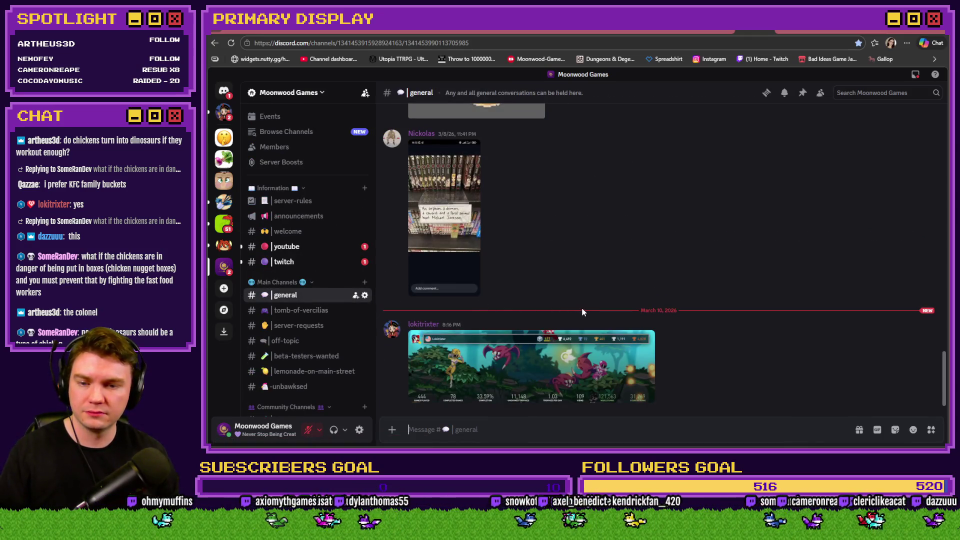
View the trophy-stats screenshot full-size, zoom in, then close the viewer
click(516, 354)
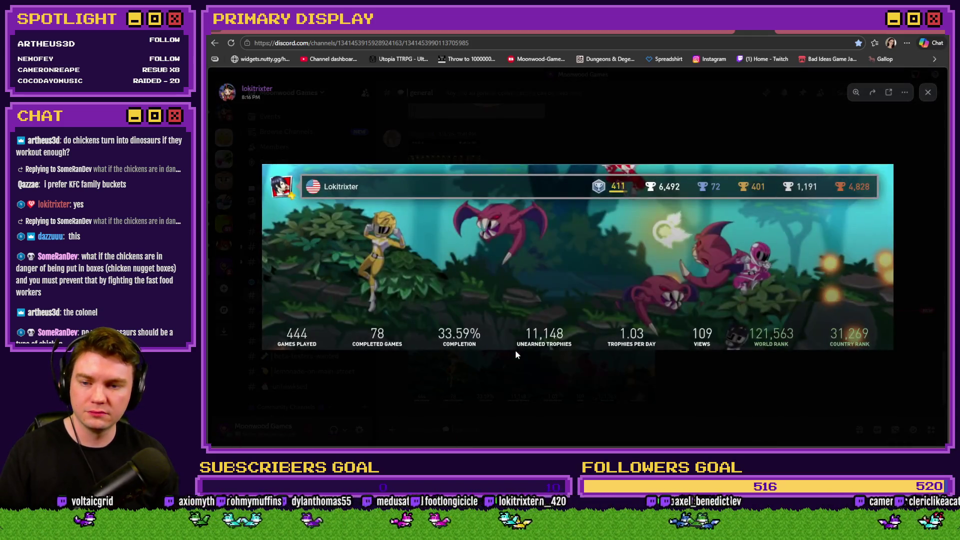
click(297, 341)
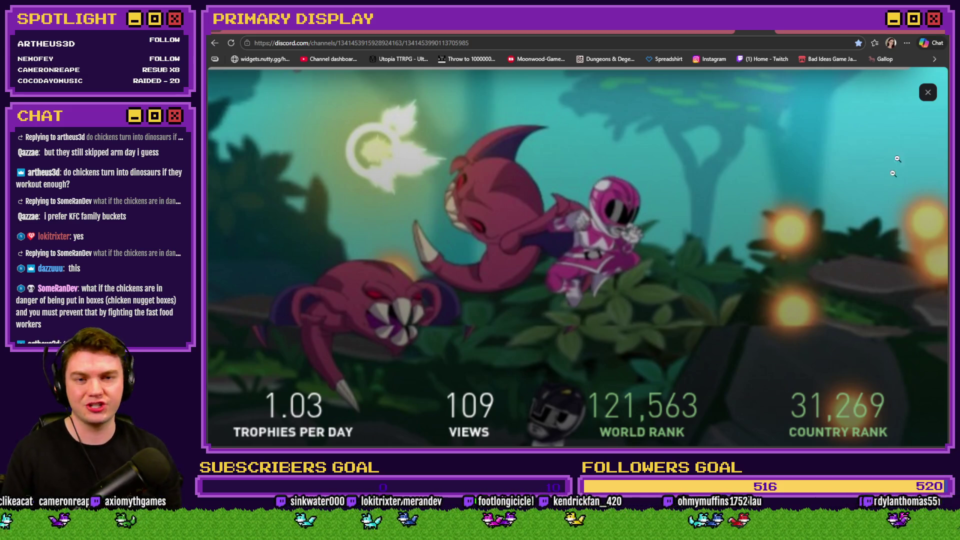
click(927, 92)
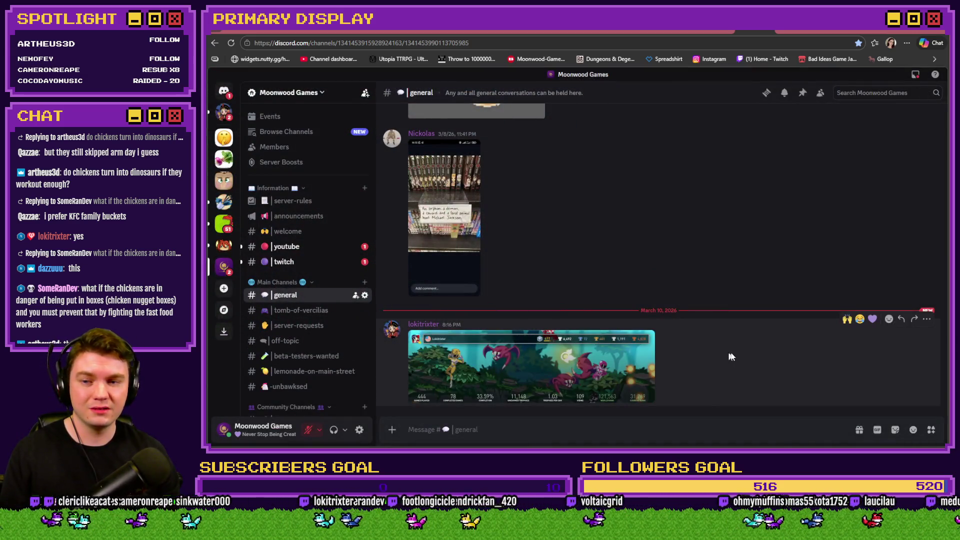
React with 🙌 to the stats screenshot and briefly view the bookshelf photo full-size
click(847, 320)
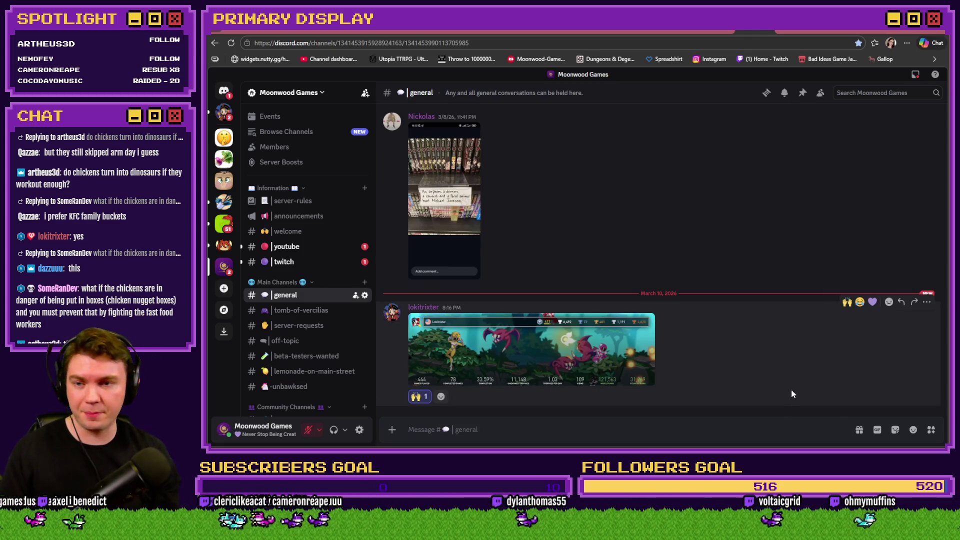
scroll(772, 375, up, 3)
scroll(772, 375, down, 3)
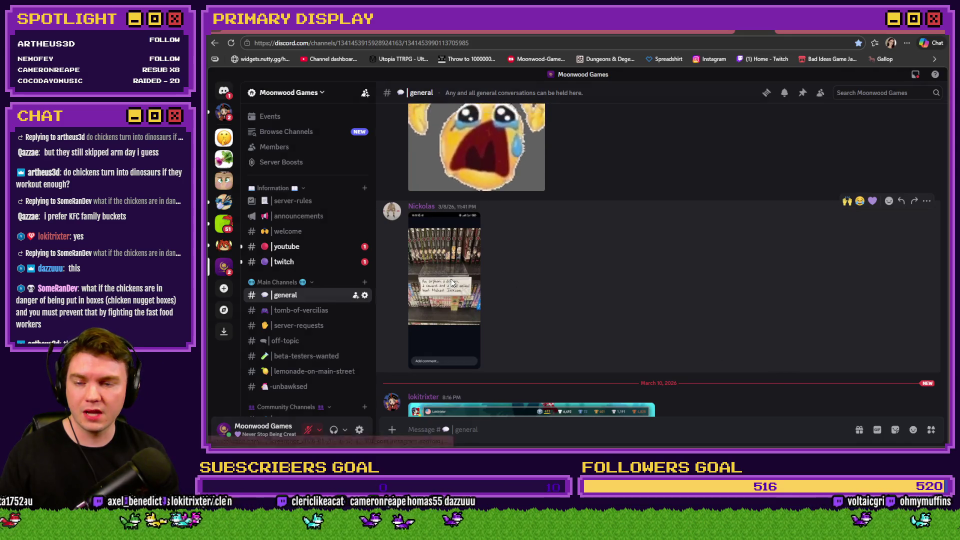
click(449, 278)
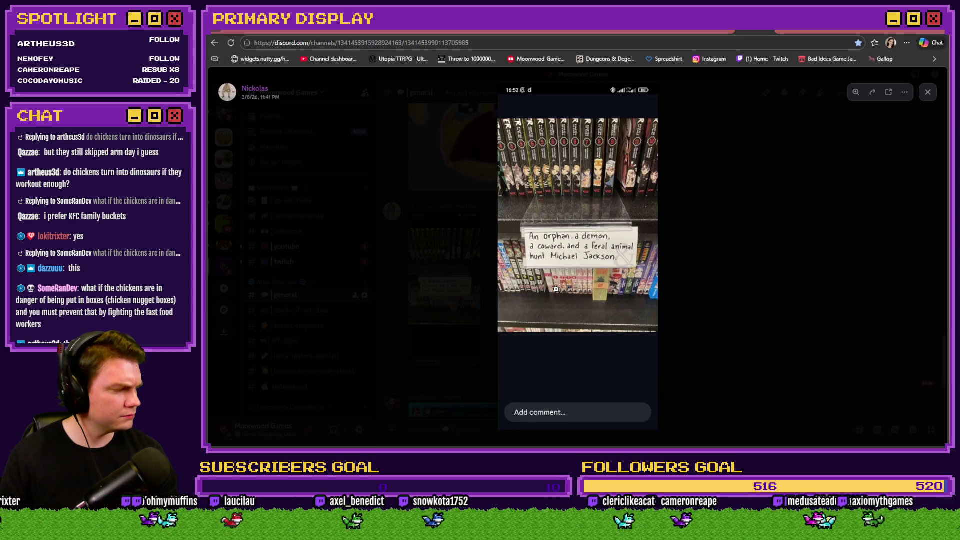
click(790, 216)
Scroll the channel list and open the #art channel
scroll(638, 280, up, 3)
scroll(638, 279, down, 4)
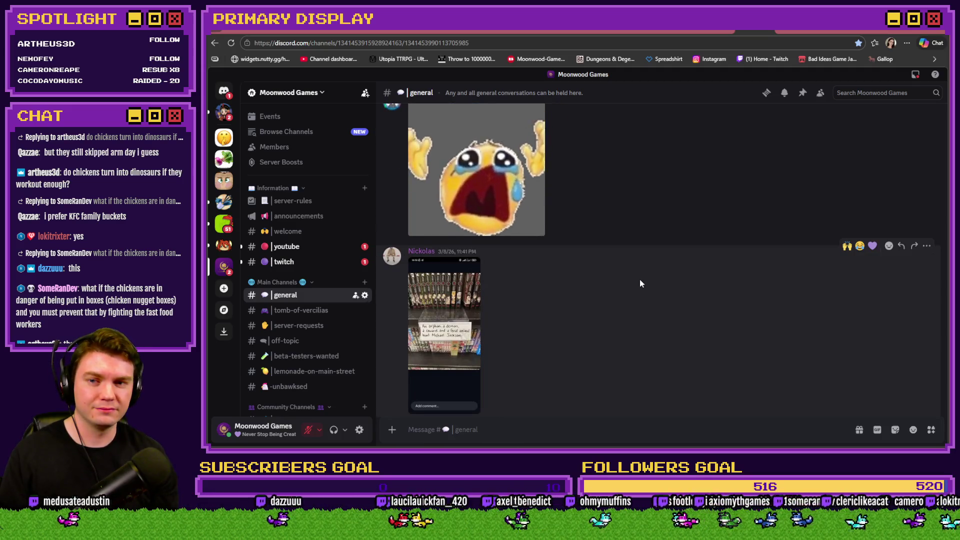
scroll(640, 284, down, 3)
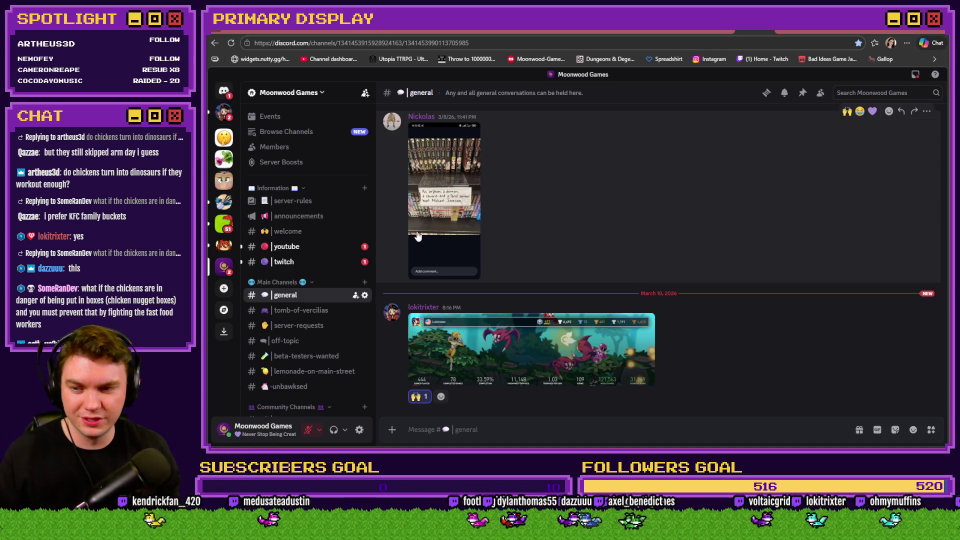
scroll(320, 270, down, 5)
click(310, 284)
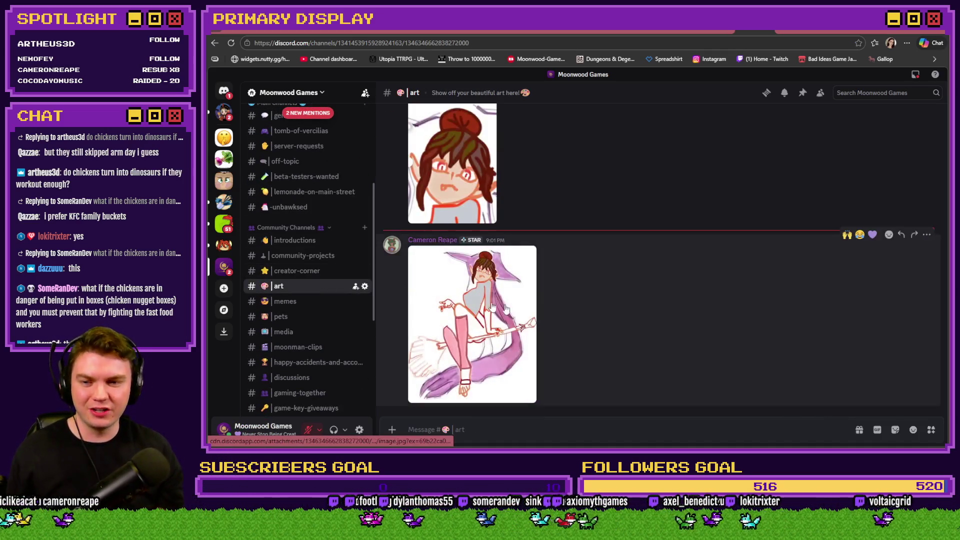
View the 9:01 PM broom drawing full-size, zoomed in near the broom, then close it
scroll(548, 309, up, 5)
scroll(548, 313, down, 3)
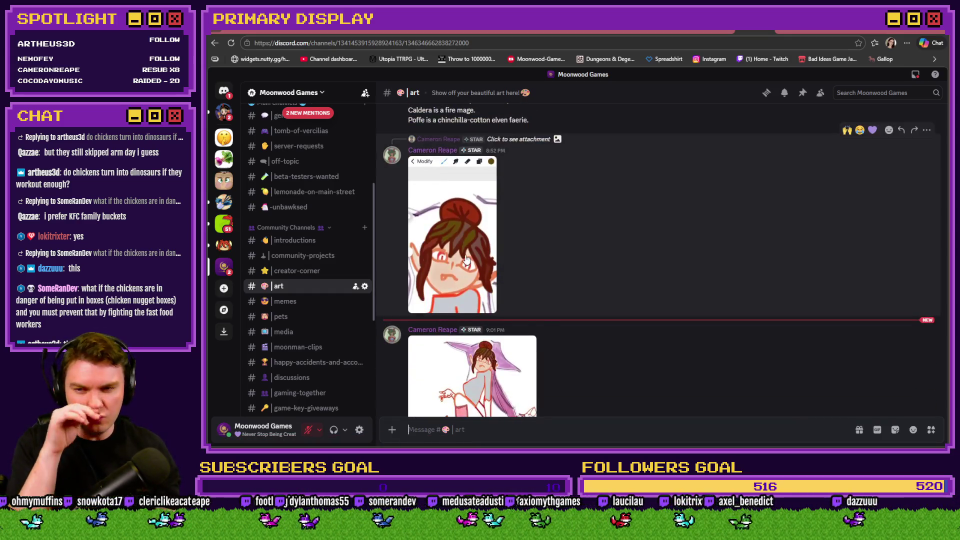
click(464, 256)
click(757, 262)
scroll(624, 266, down, 1)
click(521, 288)
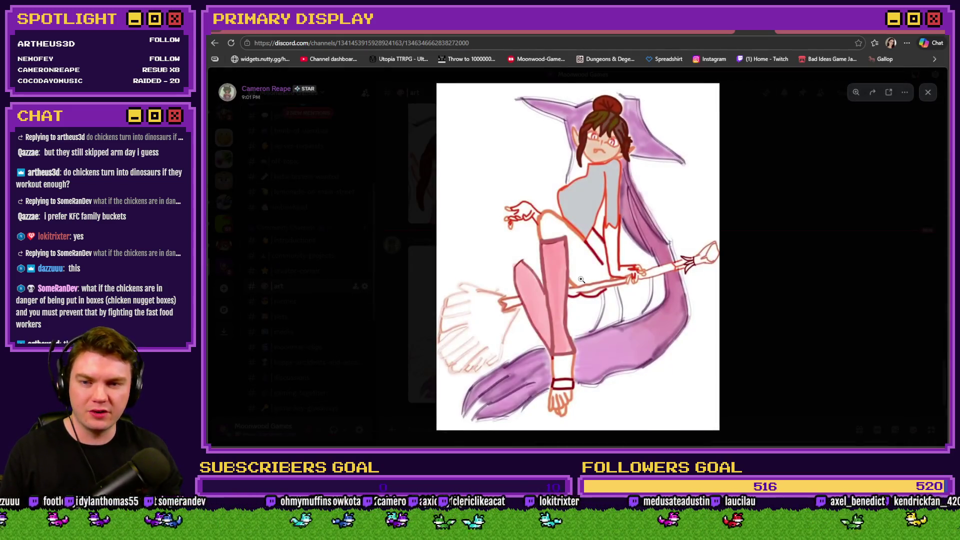
click(693, 272)
click(694, 272)
key(Escape)
Add 🙌 and 💜 reactions to the 9:01 PM drawing, then return to the itch.io jam tab
scroll(793, 213, up, 3)
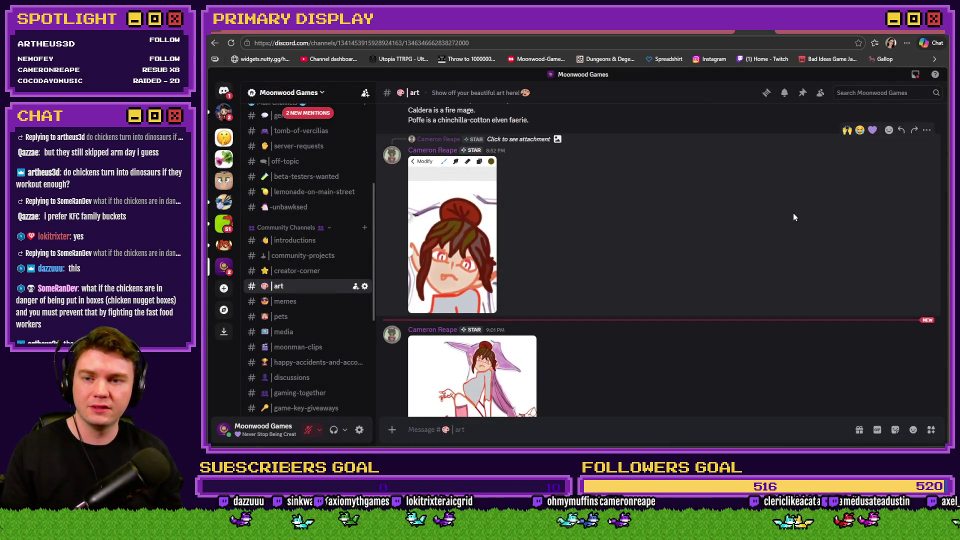
scroll(682, 279, down, 2)
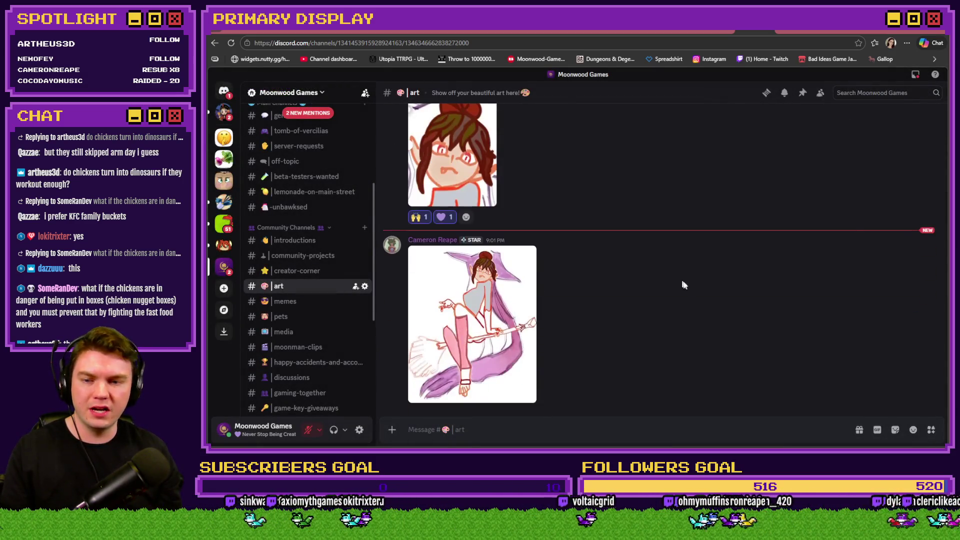
click(847, 234)
click(873, 217)
key(ctrl+Tab)
key(ctrl+Tab)
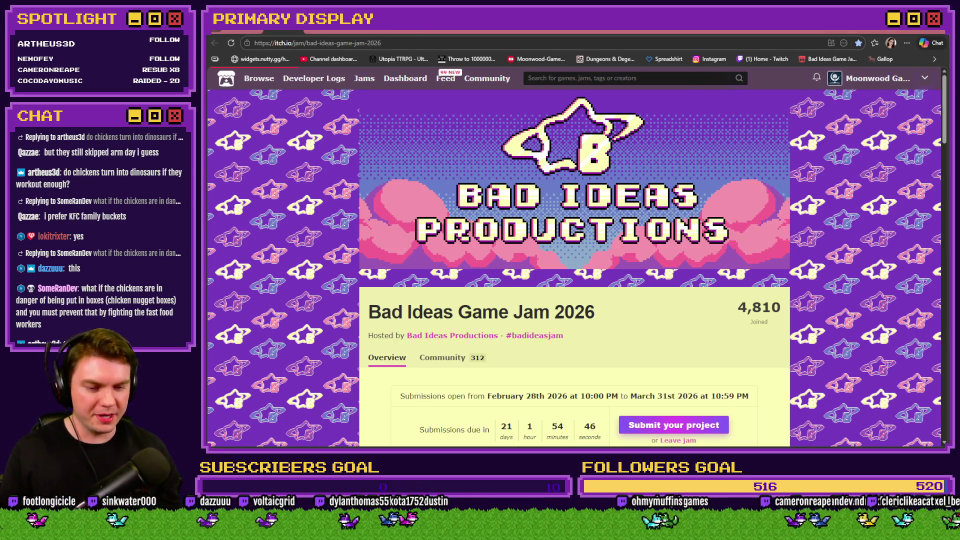
Alt+Tab to the Photoshop chicken mockup, then on to the Poultrygeist Notepad list
key(alt+Tab)
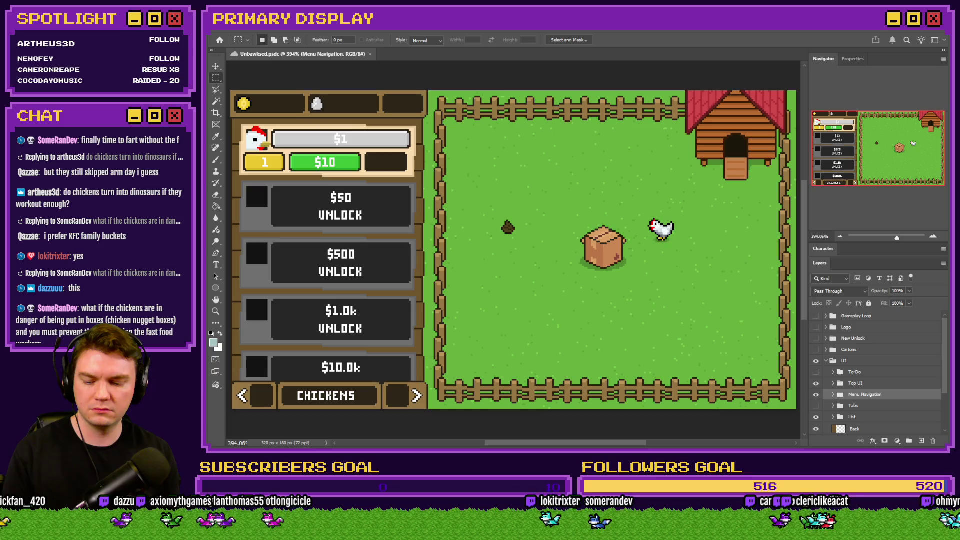
key(alt+Tab)
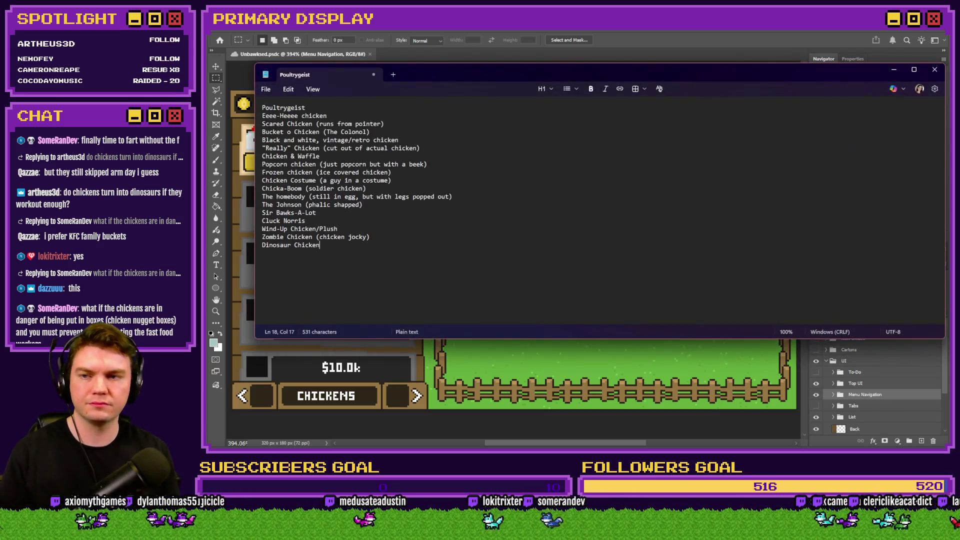
Maximize the Poultrygeist list with text zoomed to 240%, then add 'The Chick' after Dinosaur Chicken
scroll(443, 198, up, 4)
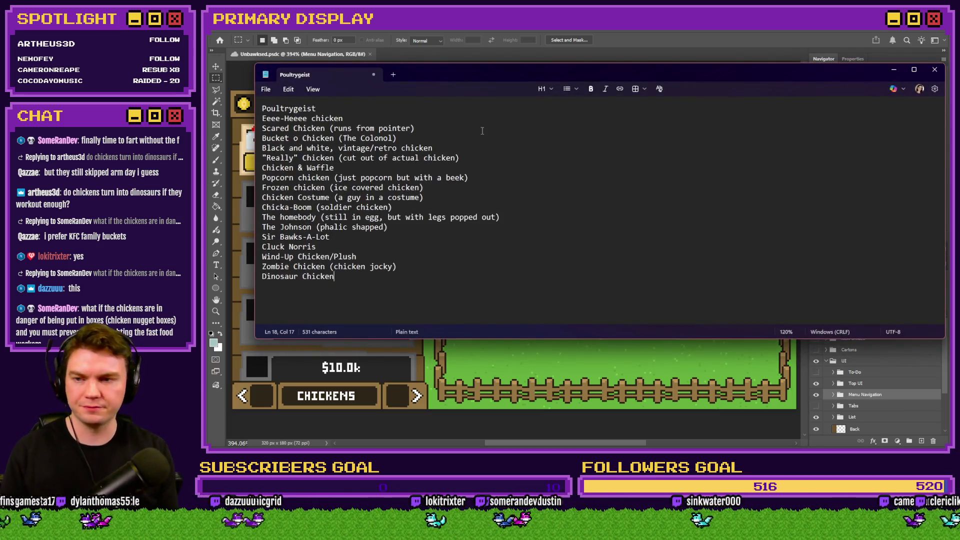
double_click(514, 75)
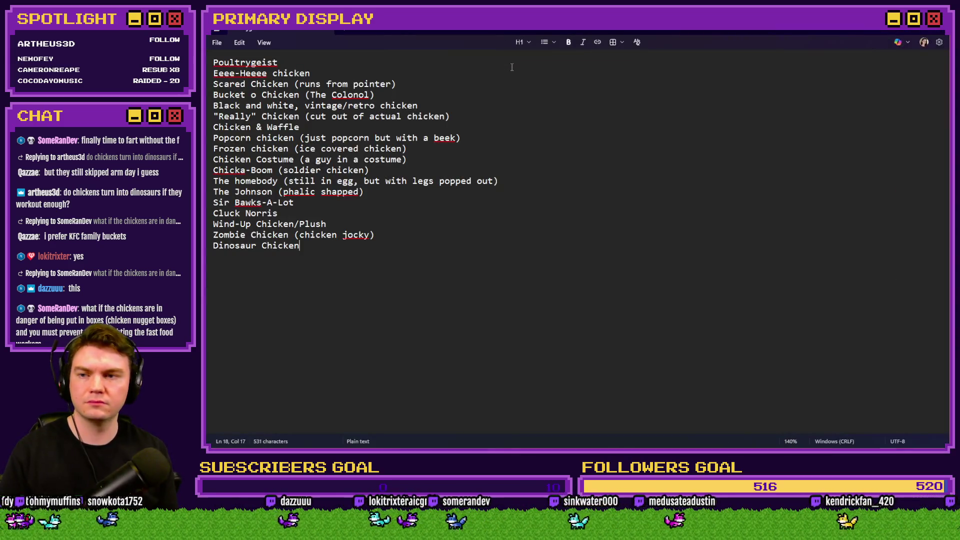
scroll(511, 67, up, 5)
scroll(512, 67, up, 5)
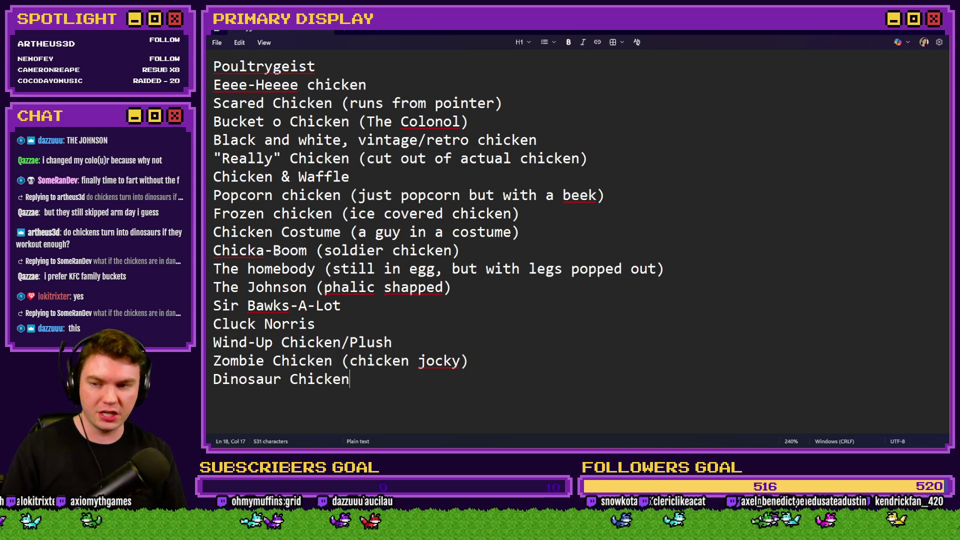
key(Return)
text(The Chick)
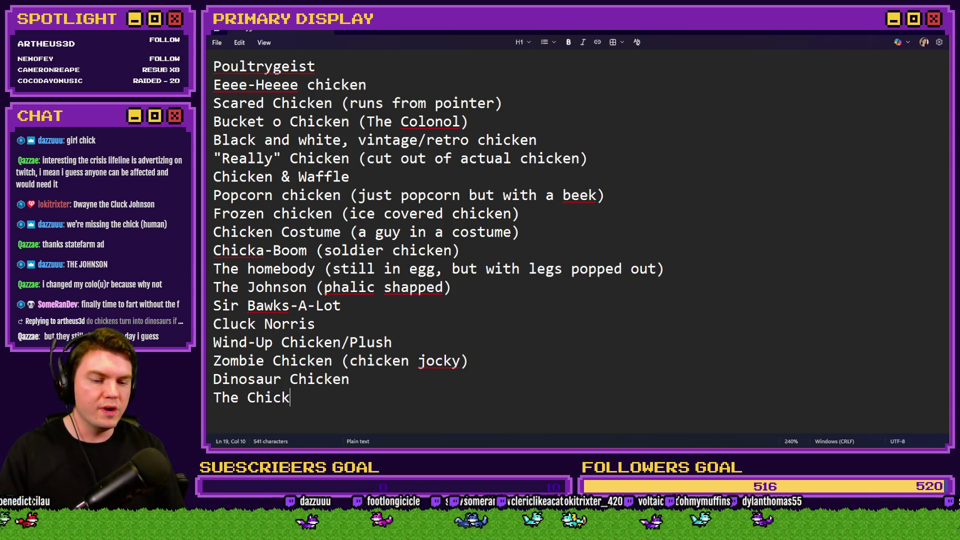
Go back from the Notepad ideas list to the chicken-game mockup in Photoshop
key(alt+Tab)
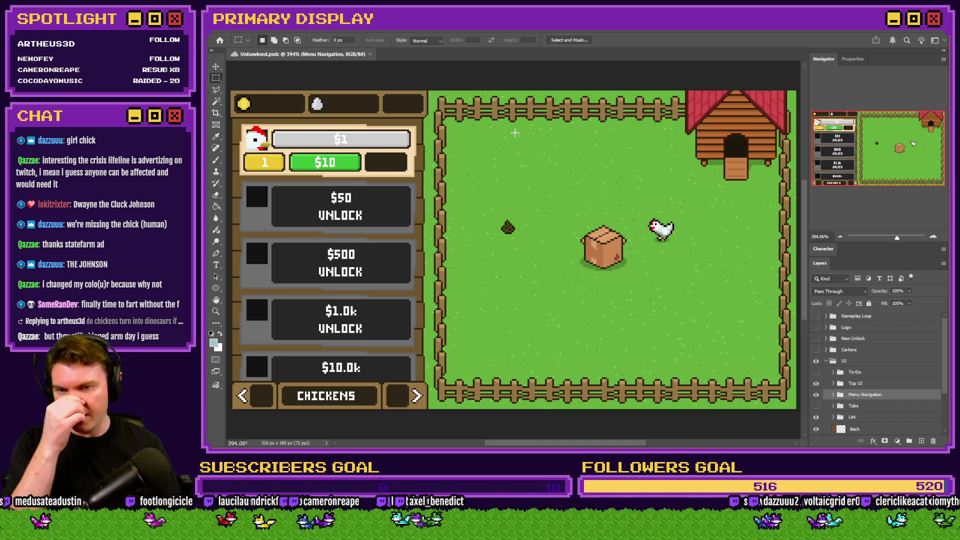
Marquee-select the white chicken sprite, fit the canvas to view, then deselect and reselect it
scroll(670, 218, up, 5)
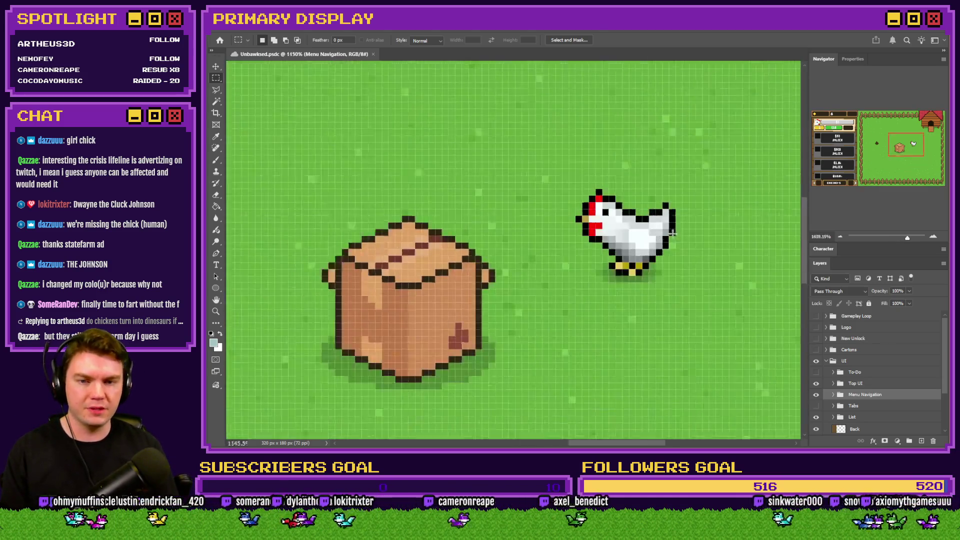
mouse_move(678, 149)
mouse_down()
mouse_move(590, 270)
mouse_move(479, 317)
mouse_up()
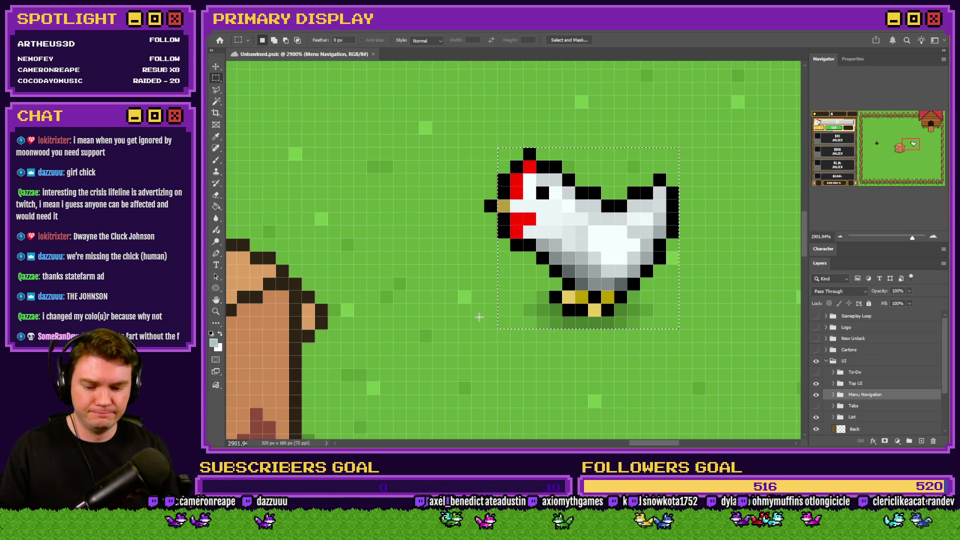
key(ctrl+0)
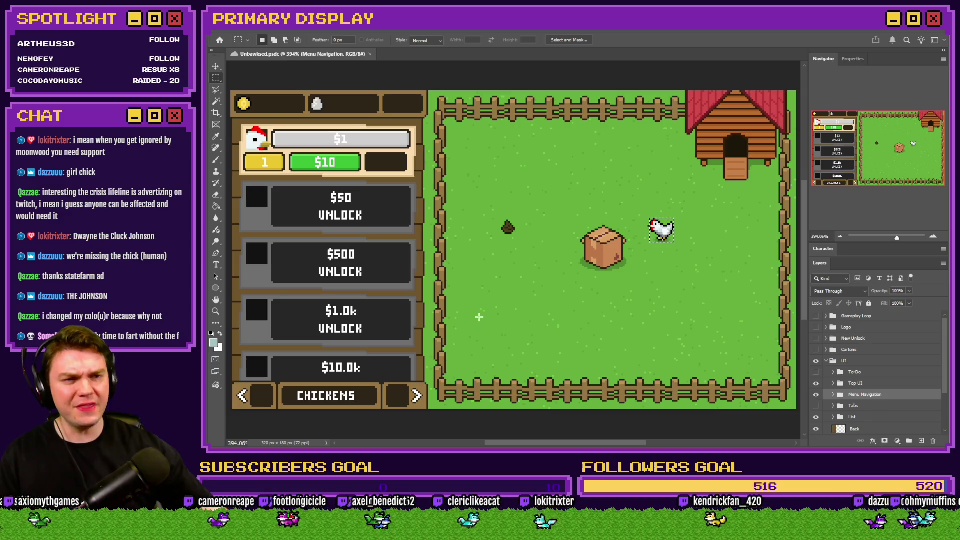
key(ctrl+d)
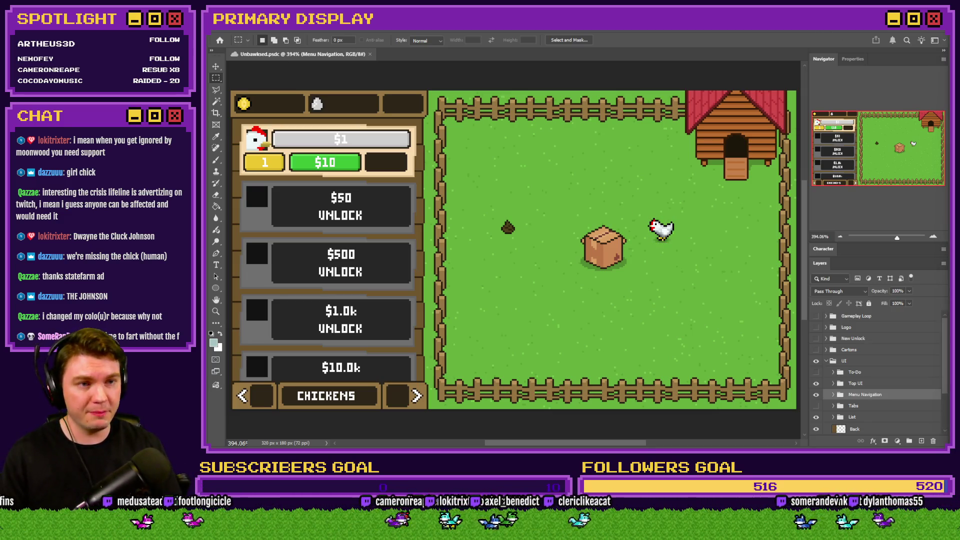
key(ctrl+shift+d)
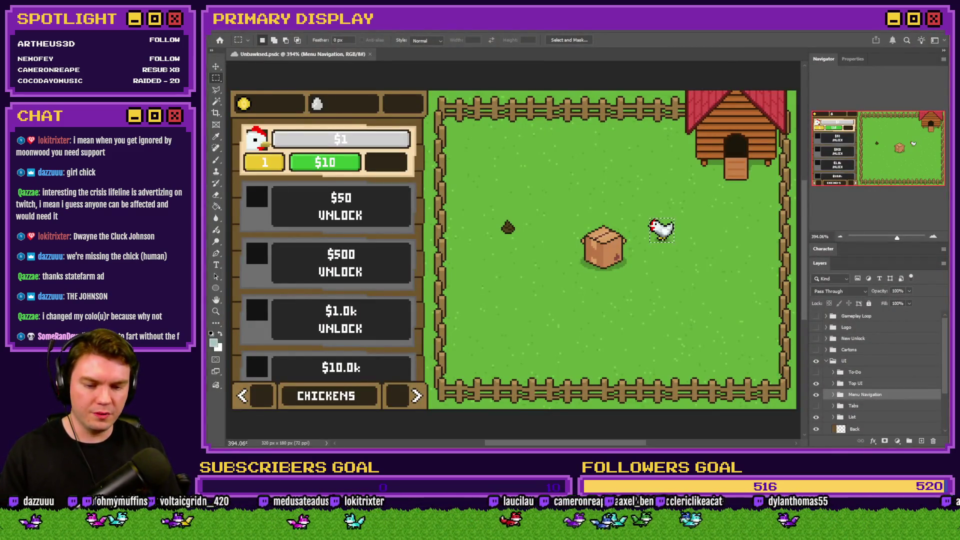
key(alt+Tab)
Browse into Unbawksed > img > pictures, check the sprite file details, and open chicken1.png
double_click(353, 105)
click(312, 110)
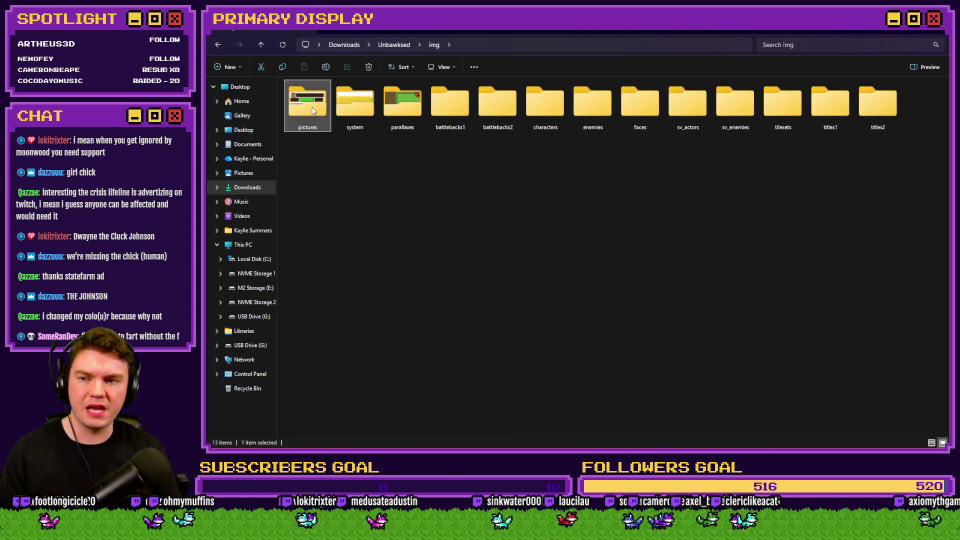
double_click(312, 110)
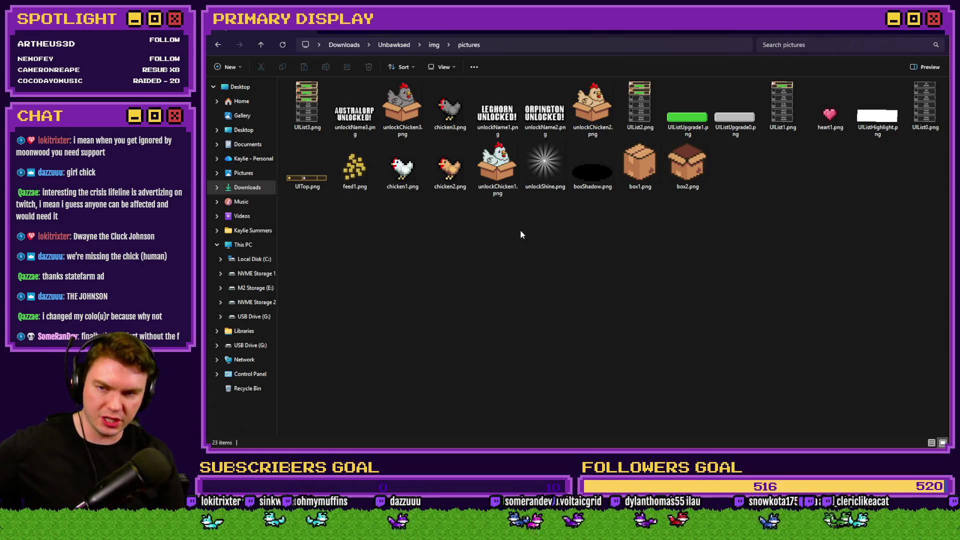
click(360, 131)
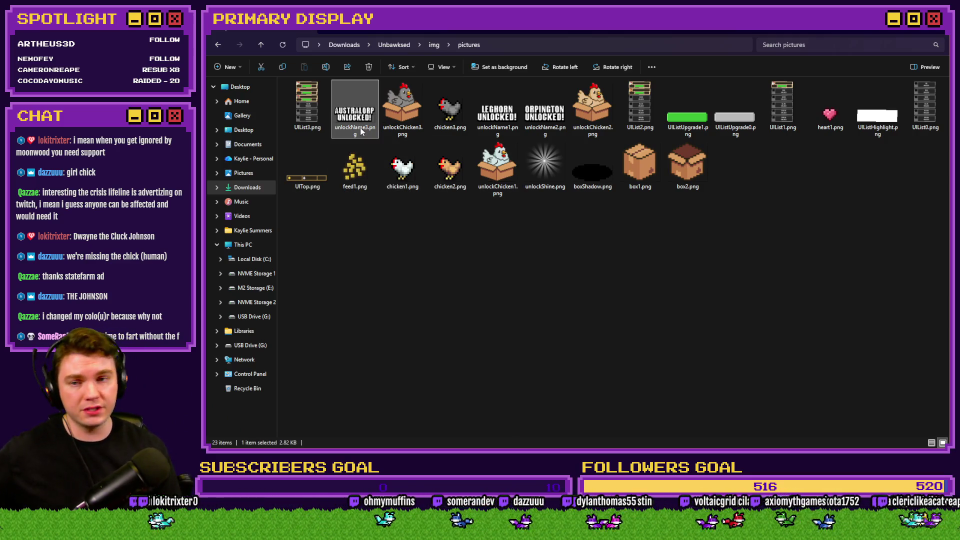
click(393, 98)
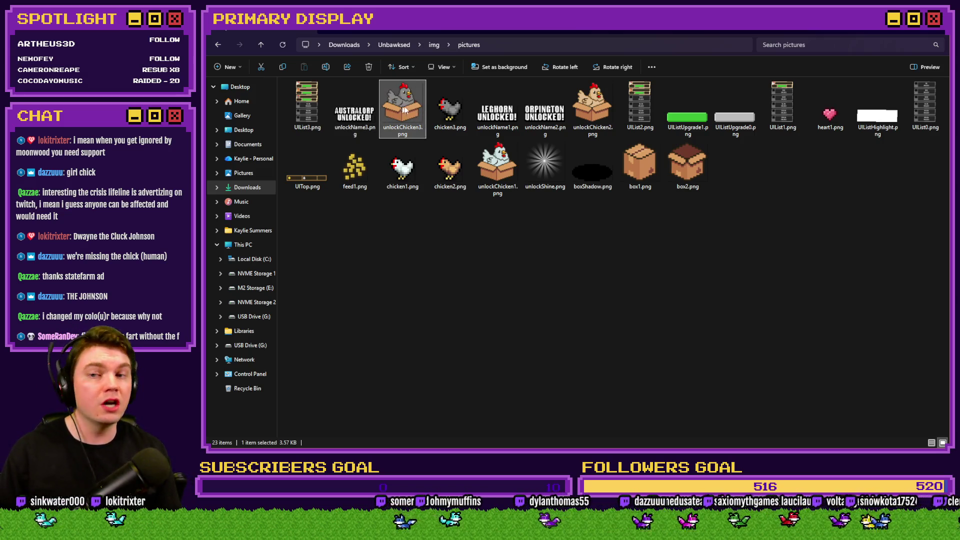
click(448, 115)
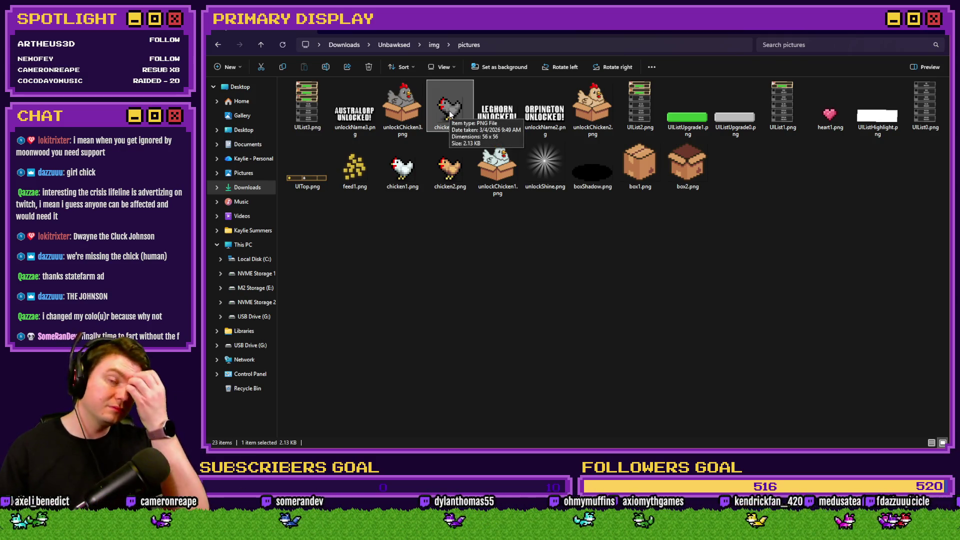
click(402, 164)
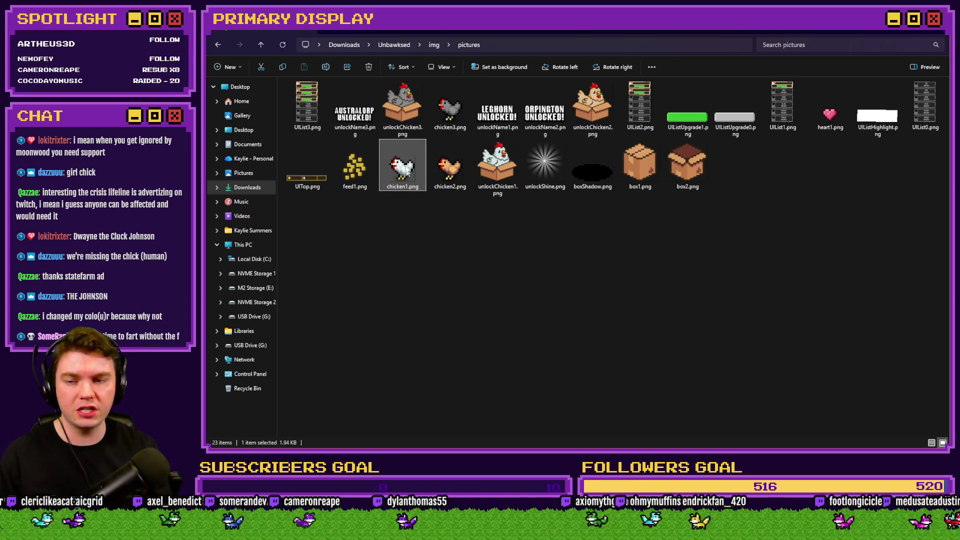
key(Return)
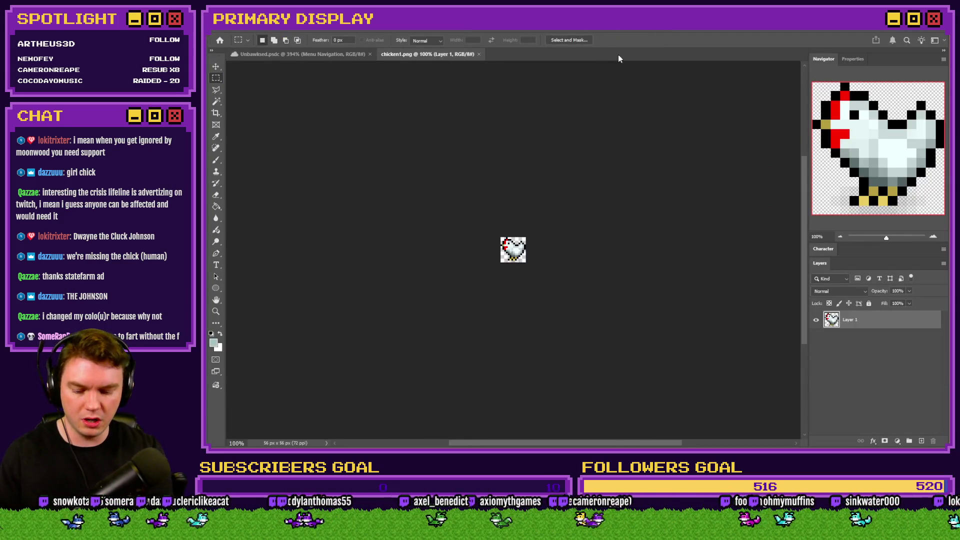
Shrink chicken1.png to 25% (14×14), fit it to view, and select the whole canvas
key(ctrl+alt+i)
text(25)
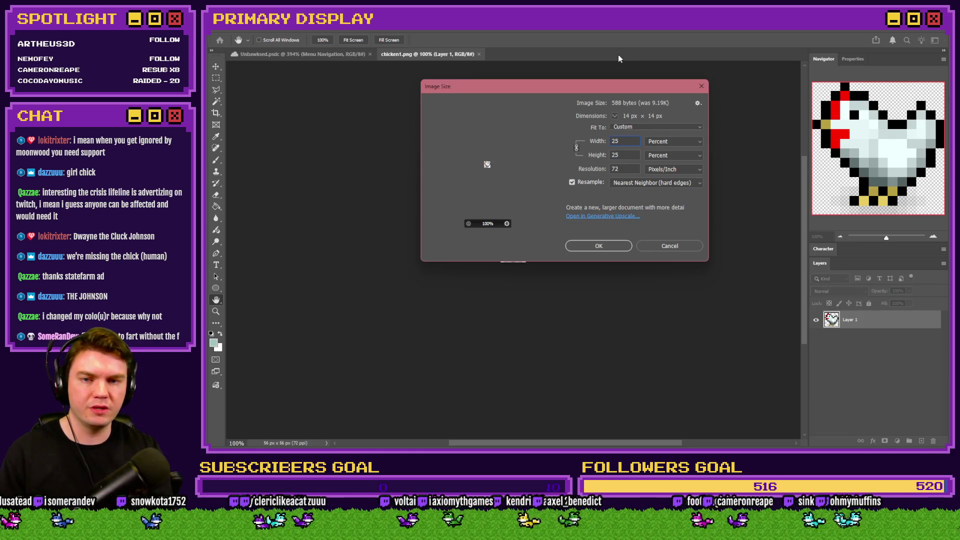
key(Return)
key(ctrl+0)
key(m)
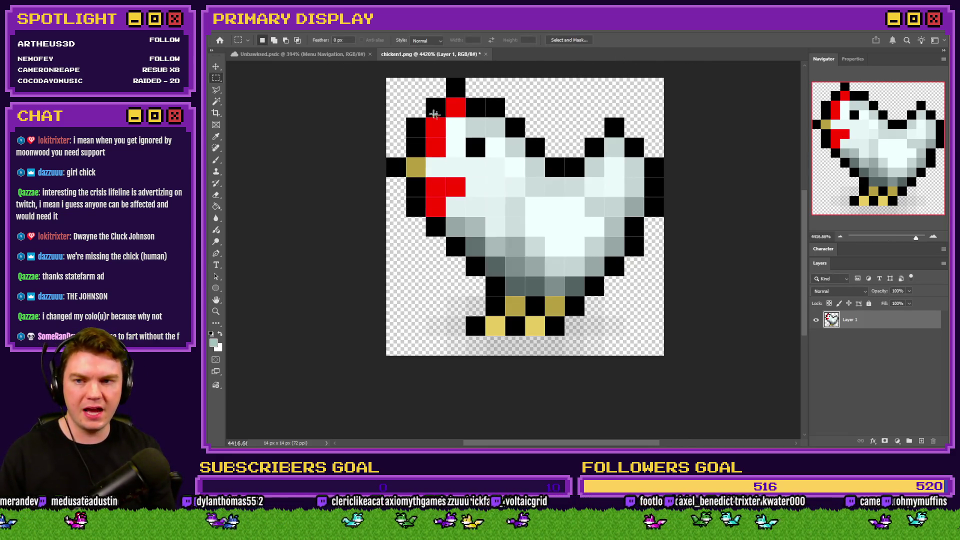
drag(377, 84, 693, 359)
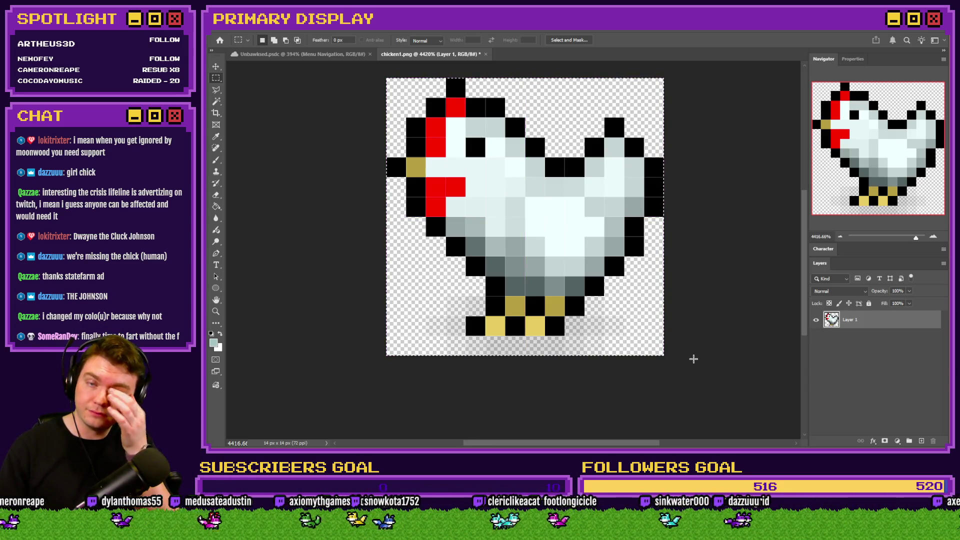
key(alt+Tab)
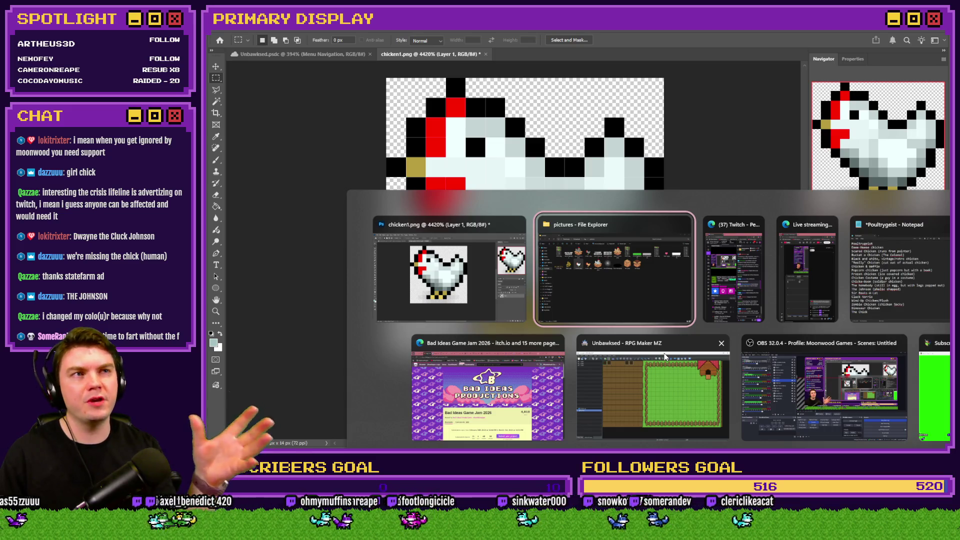
key(alt+Tab)
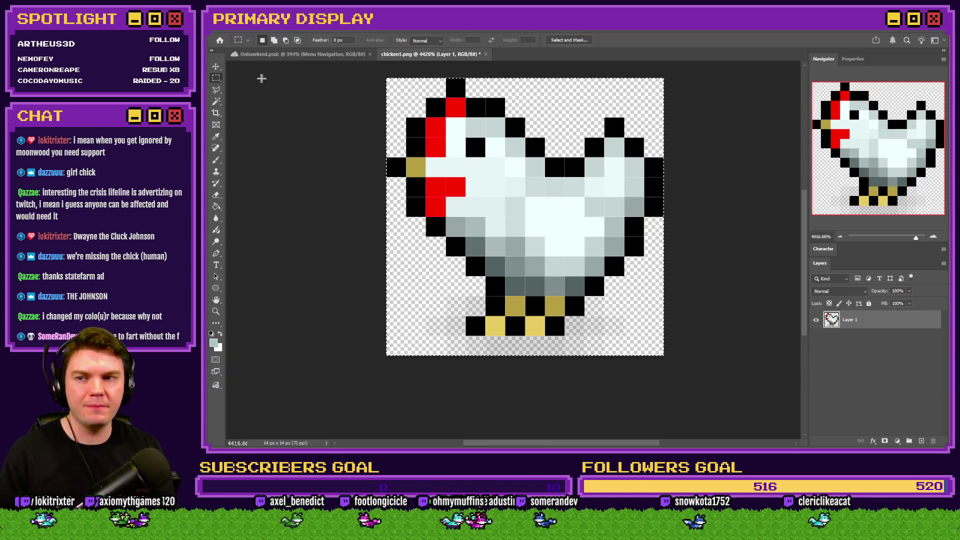
Enlarge the chicken sprite to 400% and marquee a rectangle from the canvas's top-left corner
key(ctrl+alt+i)
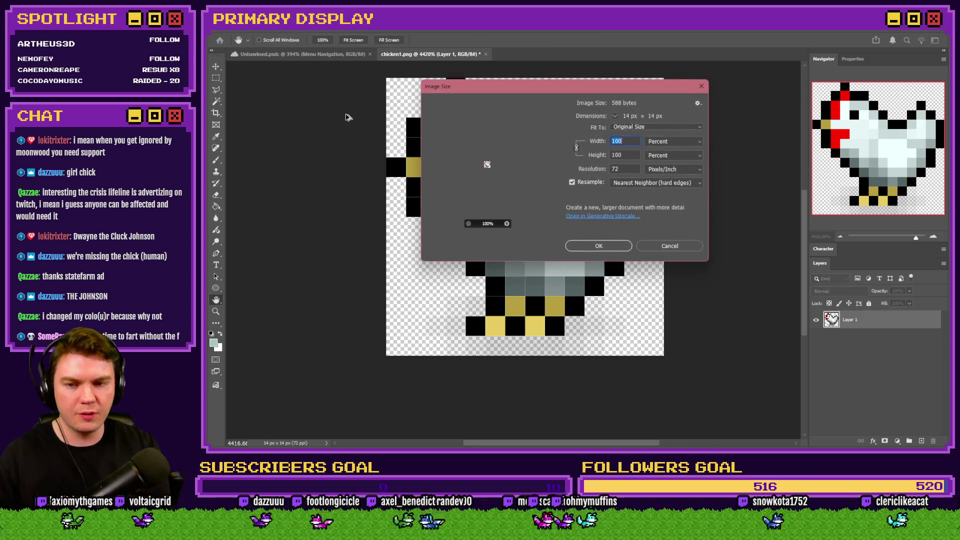
text(400)
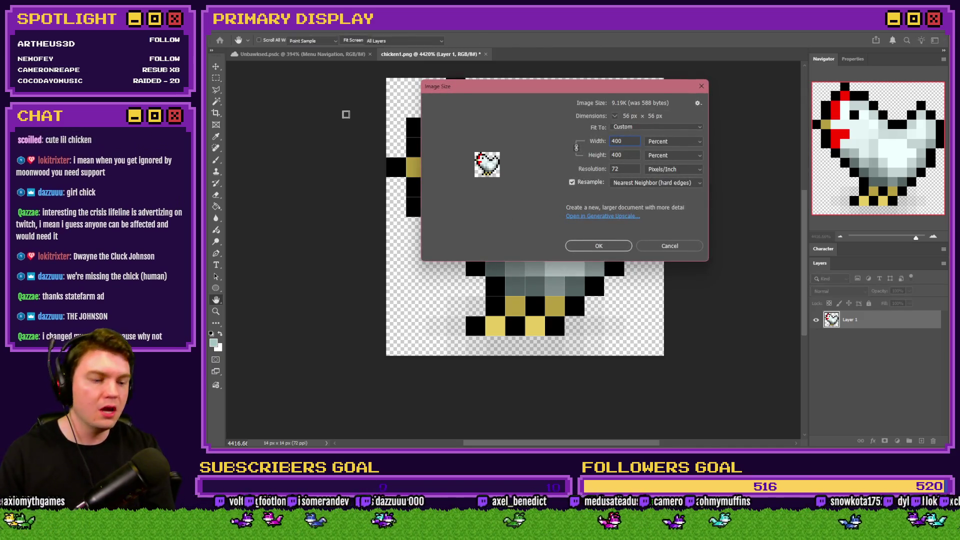
key(Return)
key(m)
scroll(345, 115, down, 5)
mouse_move(350, 155)
mouse_down()
mouse_move(646, 395)
mouse_move(682, 400)
mouse_up()
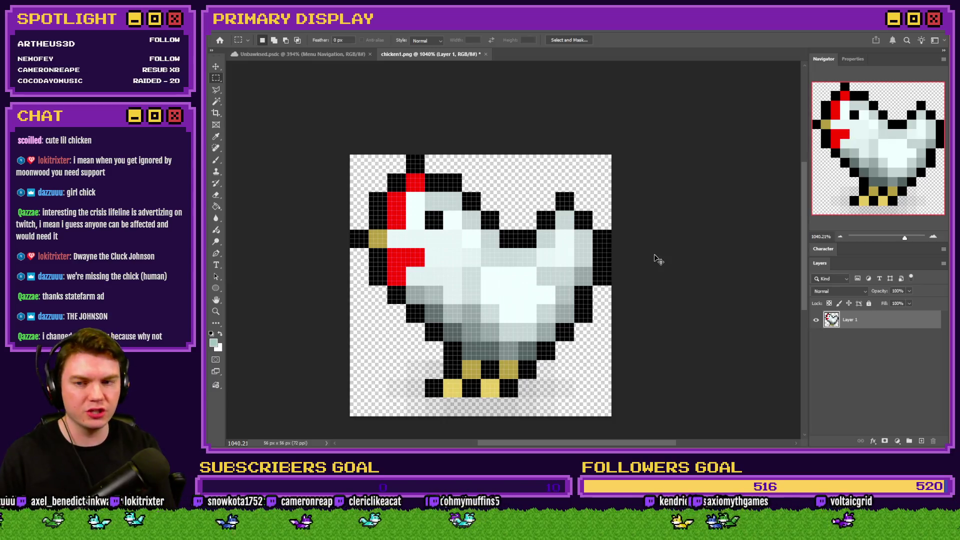
Scale the sprite back to 25% so it is 14×14, fitted to the screen
key(ctrl+alt+i)
text(25)
key(Return)
key(ctrl+0)
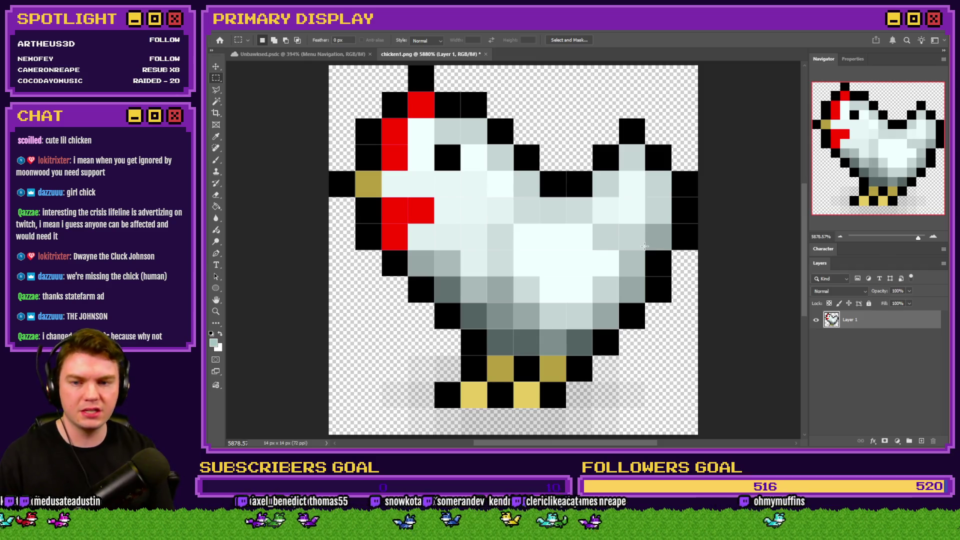
key(alt+Tab)
key(alt+Tab)
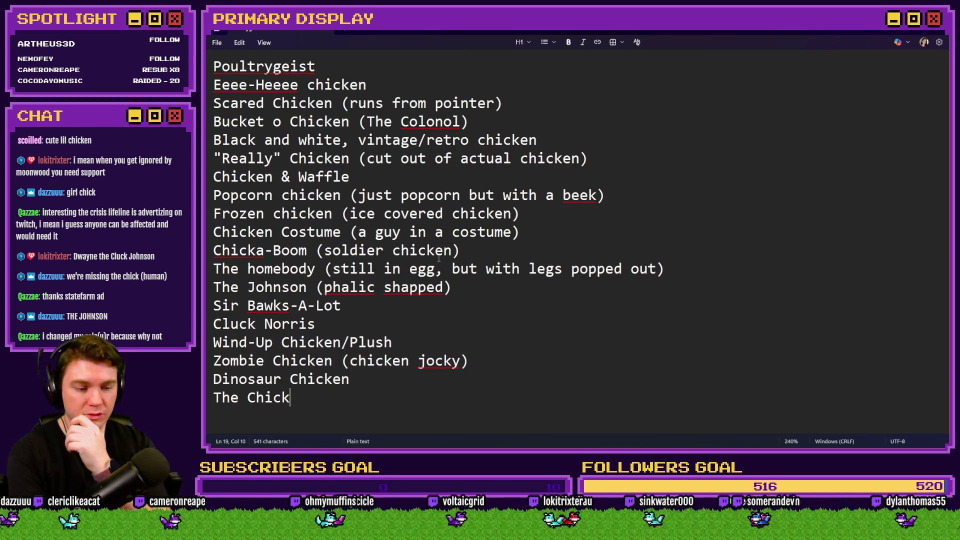
Show the Unbawksed mockup, then preview unlockChicken1.png and chicken1.png in the image viewer
key(alt+Tab)
key(alt+Tab)
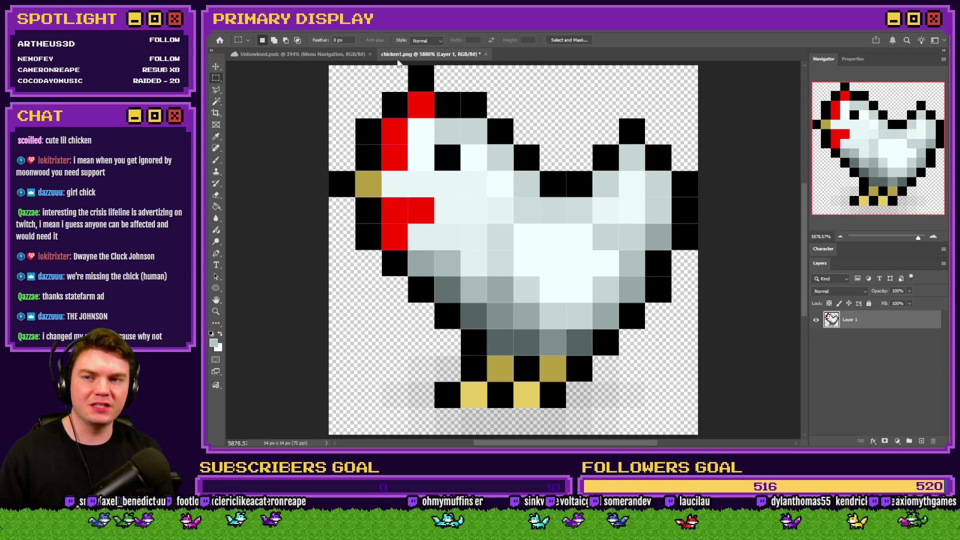
click(348, 55)
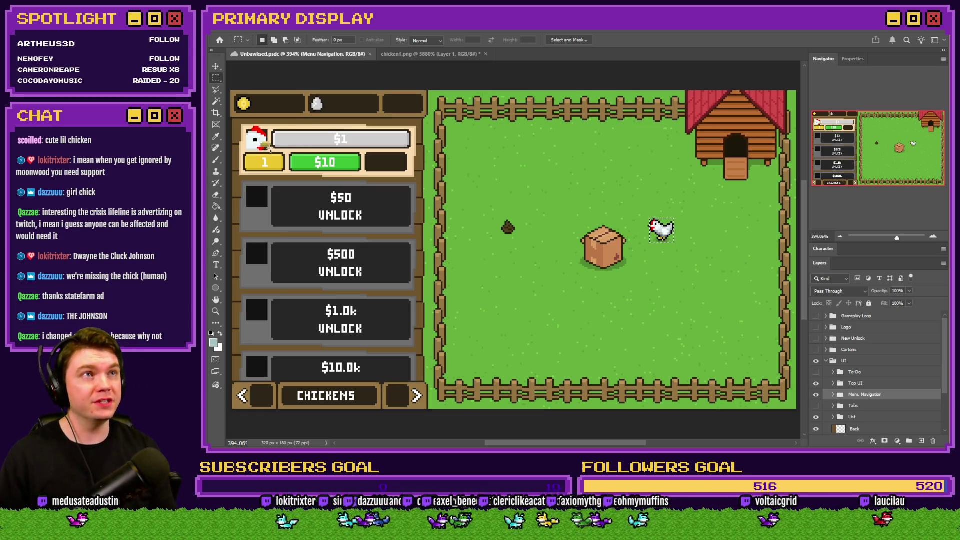
key(alt+Tab)
key(alt+Tab)
key(alt+Tab)
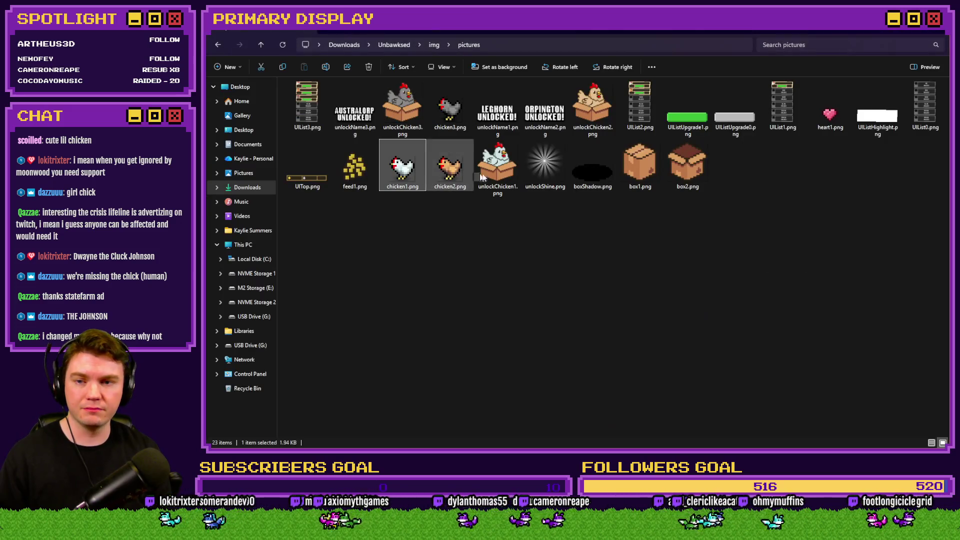
double_click(500, 173)
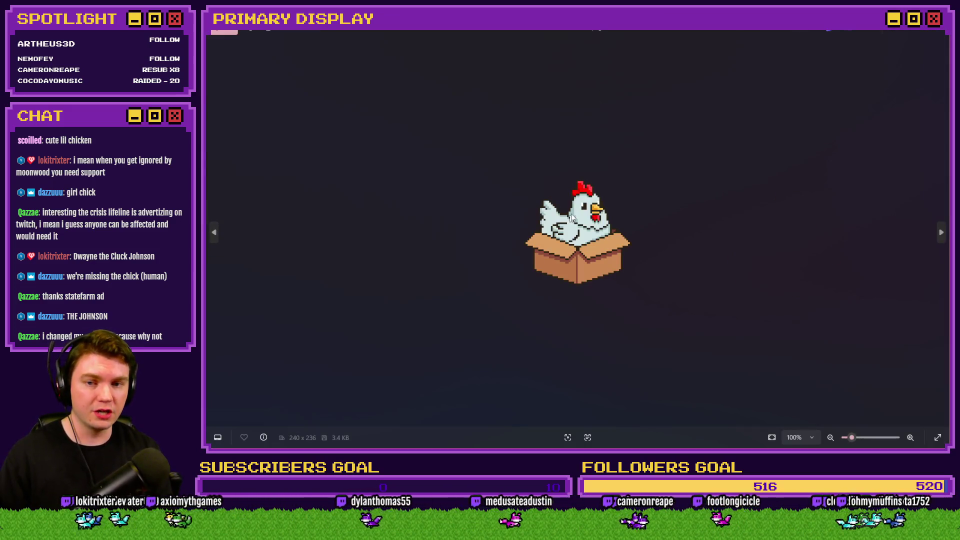
click(936, 33)
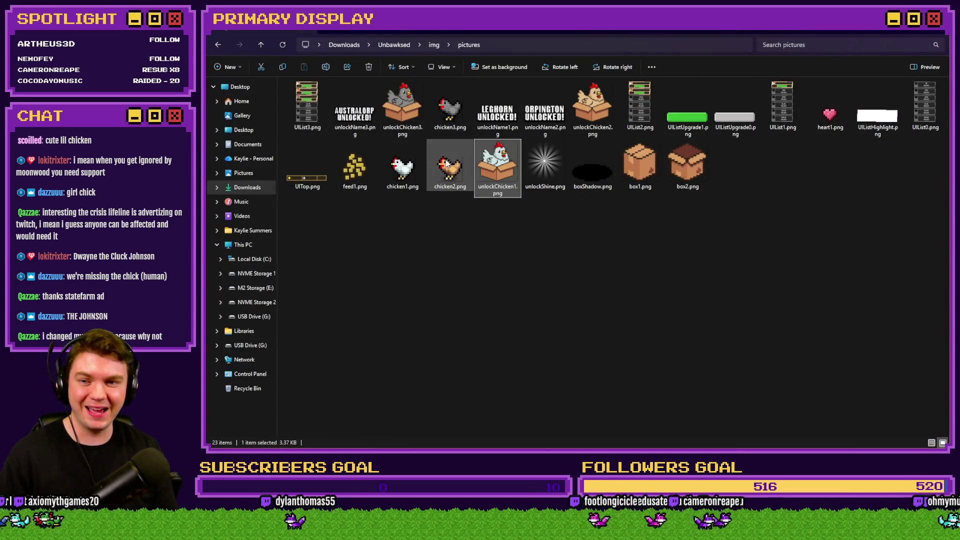
double_click(403, 167)
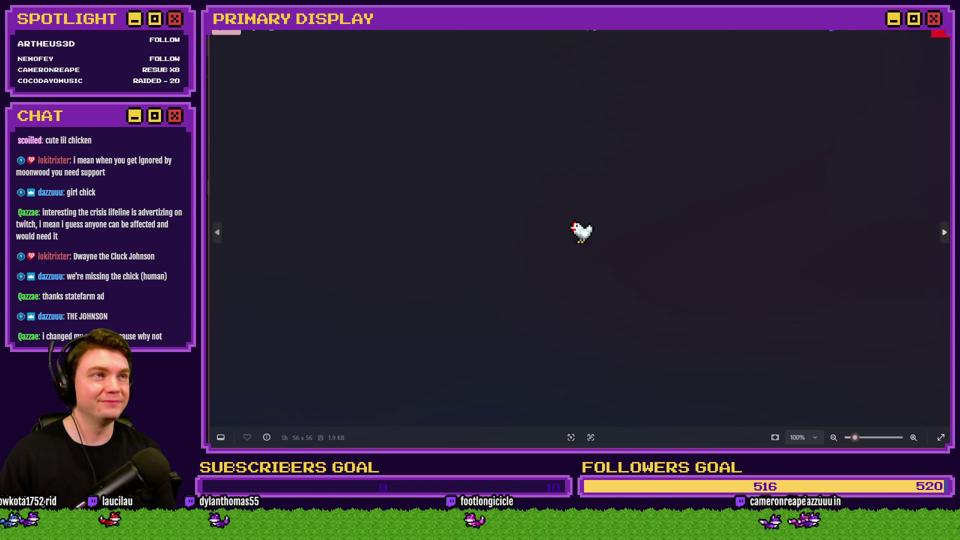
click(940, 33)
Cycle between the game mockup, the chicken ideas list and the chicken1.png document
key(alt+Tab)
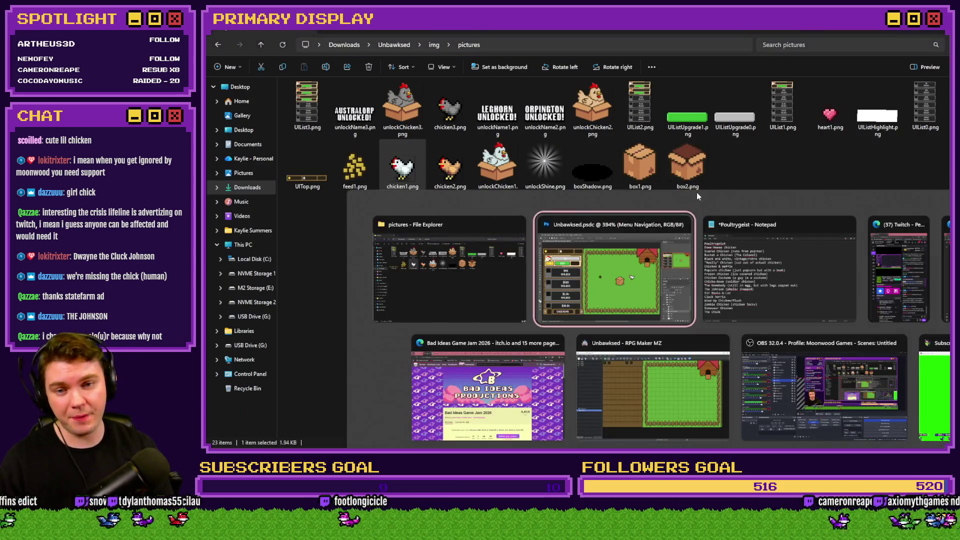
key(alt+Tab)
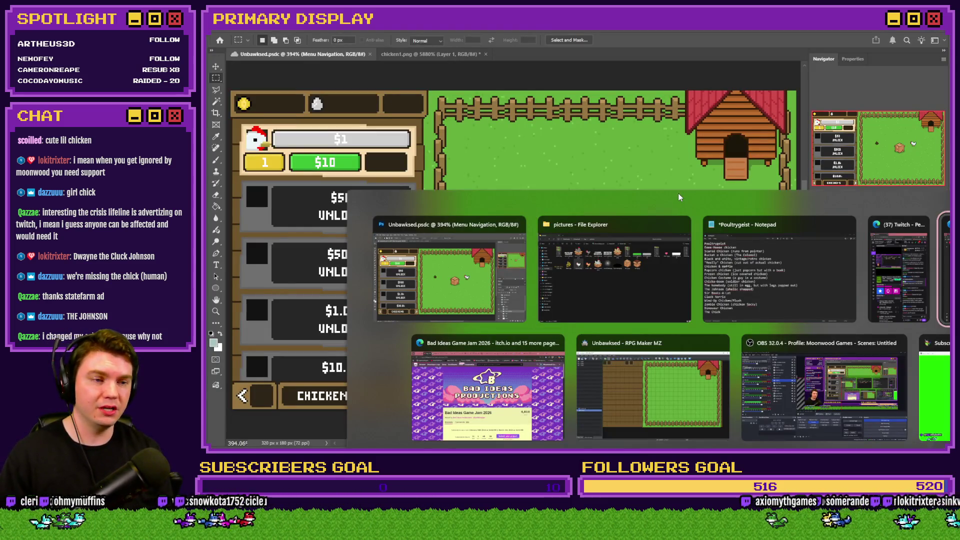
click(745, 252)
key(alt+Tab)
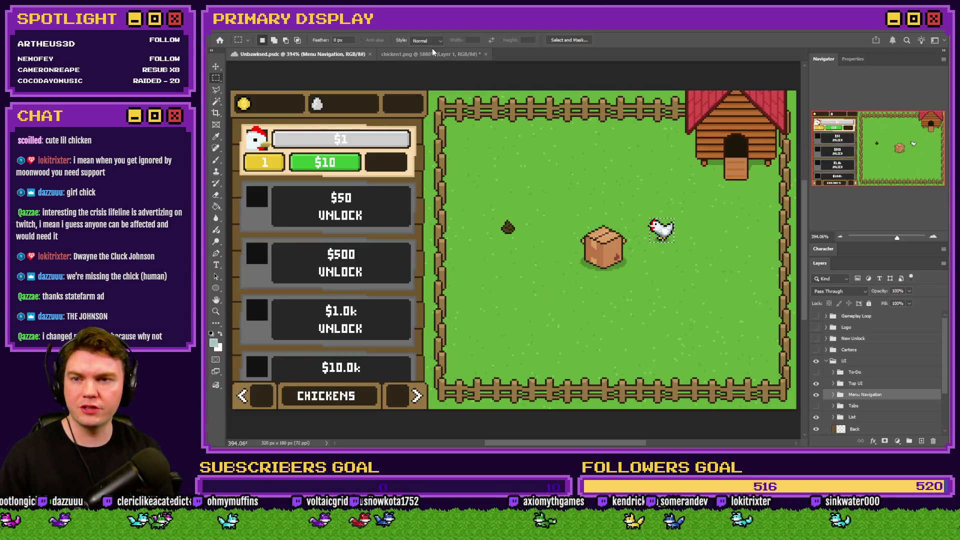
click(432, 53)
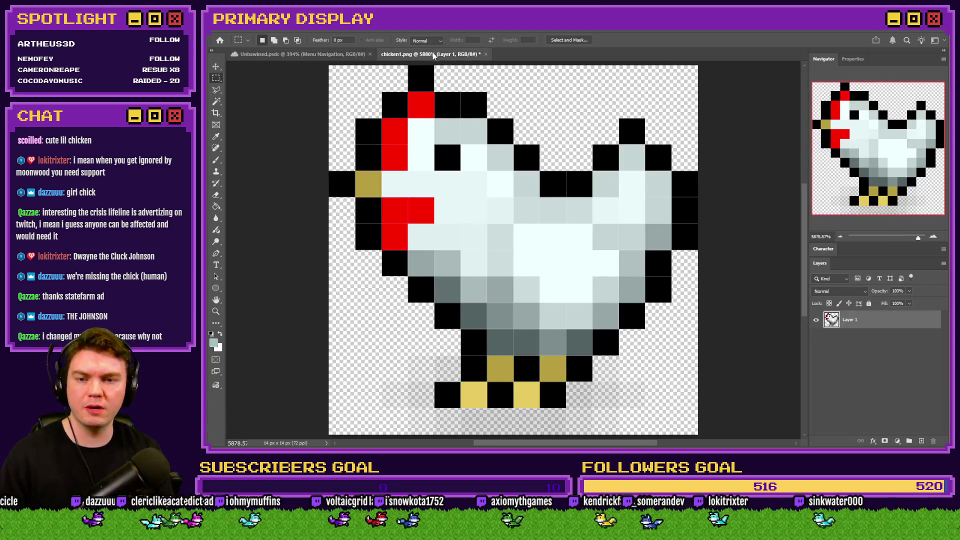
key(alt+Tab)
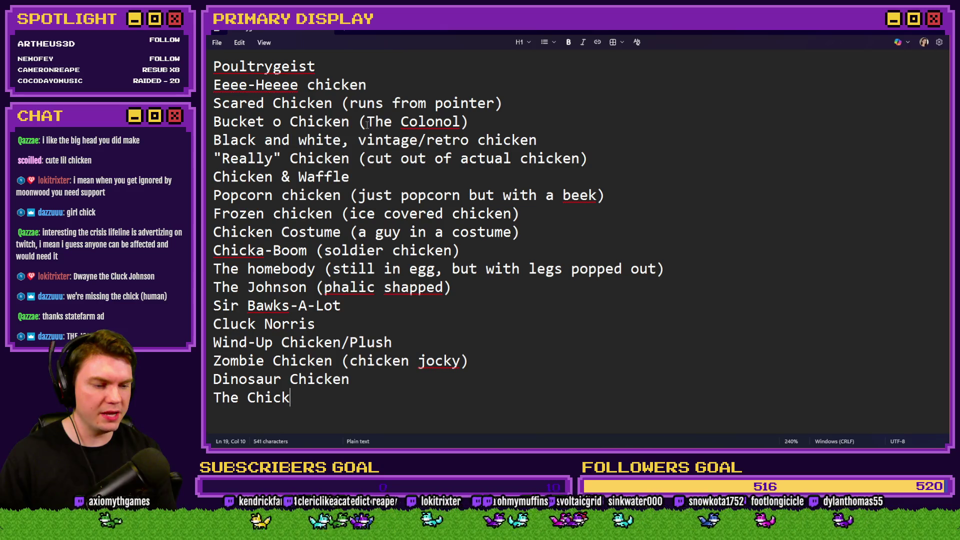
View unlockChicken1.png twice more in the image viewer from the pictures folder
key(alt+Tab)
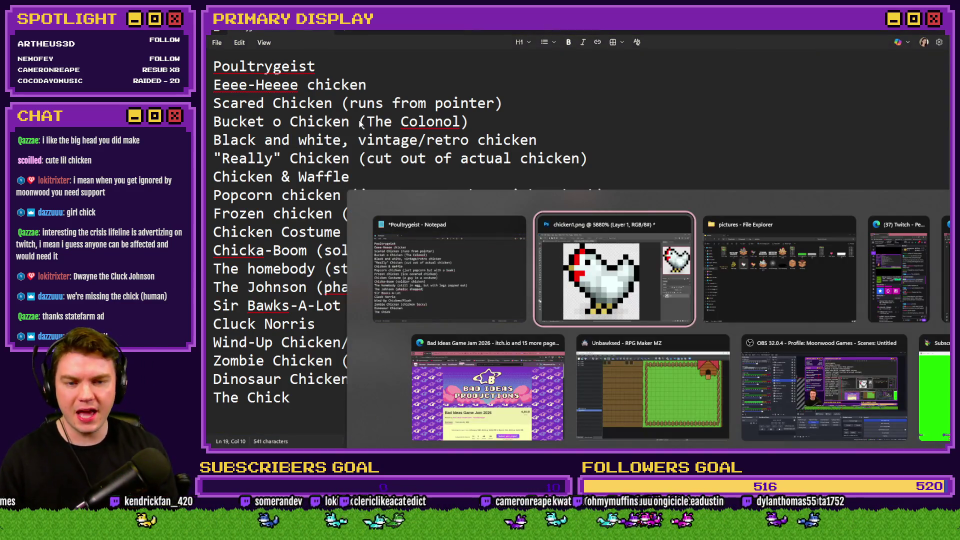
key(alt+Tab)
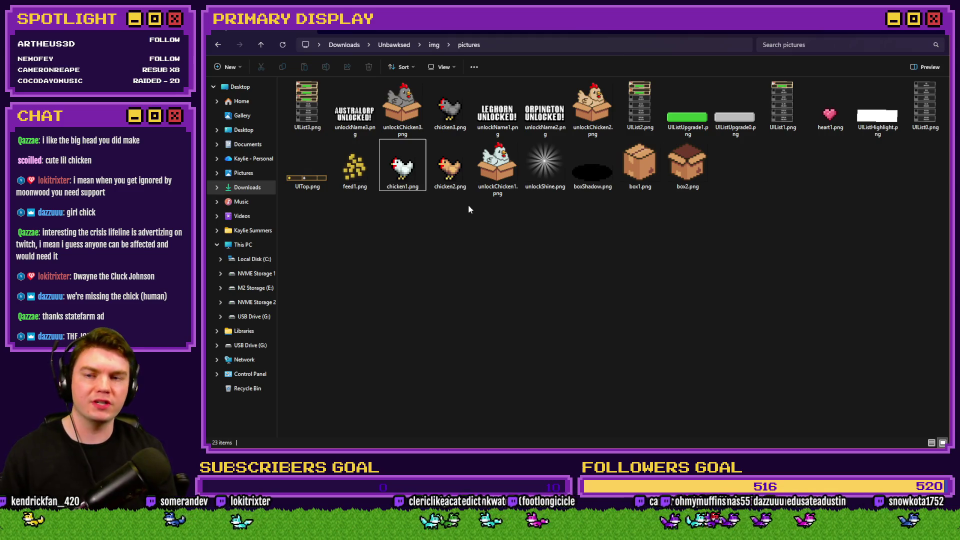
double_click(484, 186)
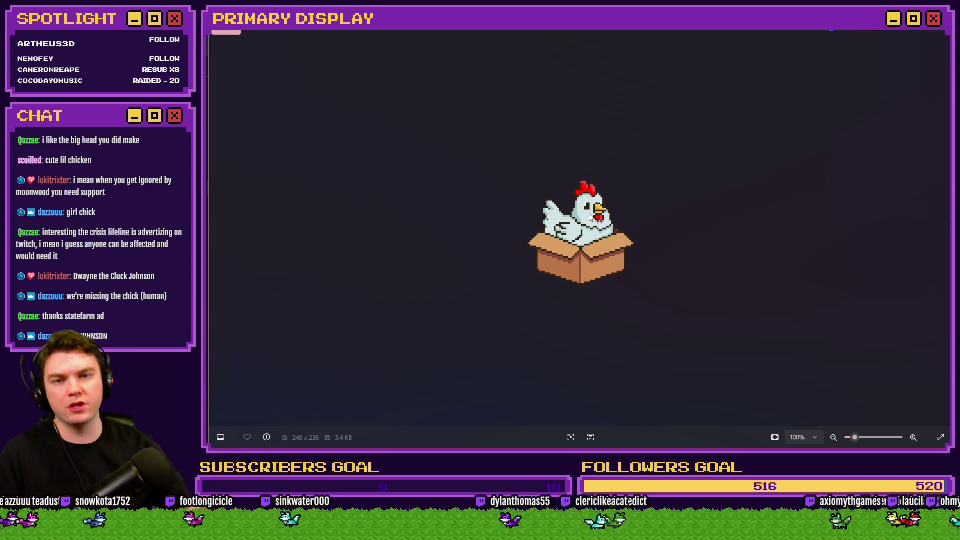
click(940, 33)
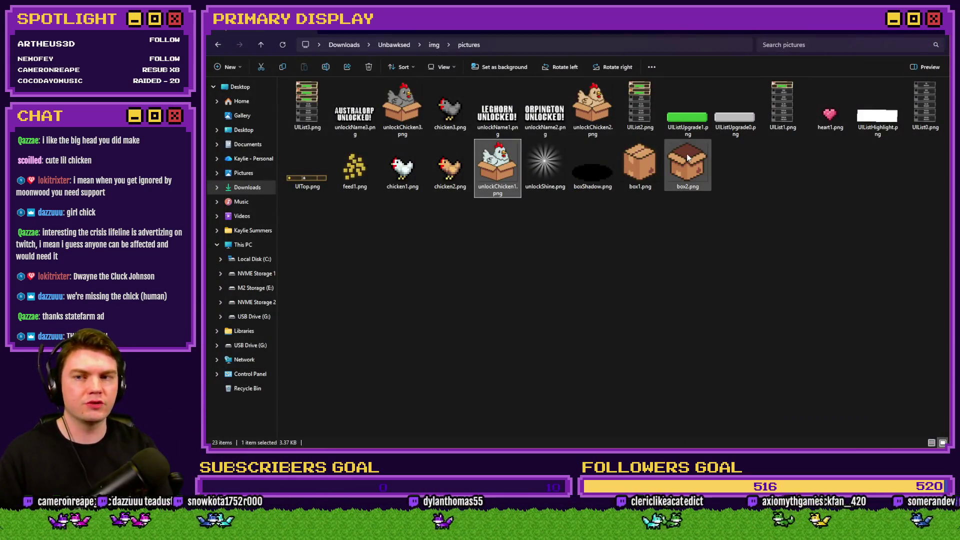
double_click(496, 184)
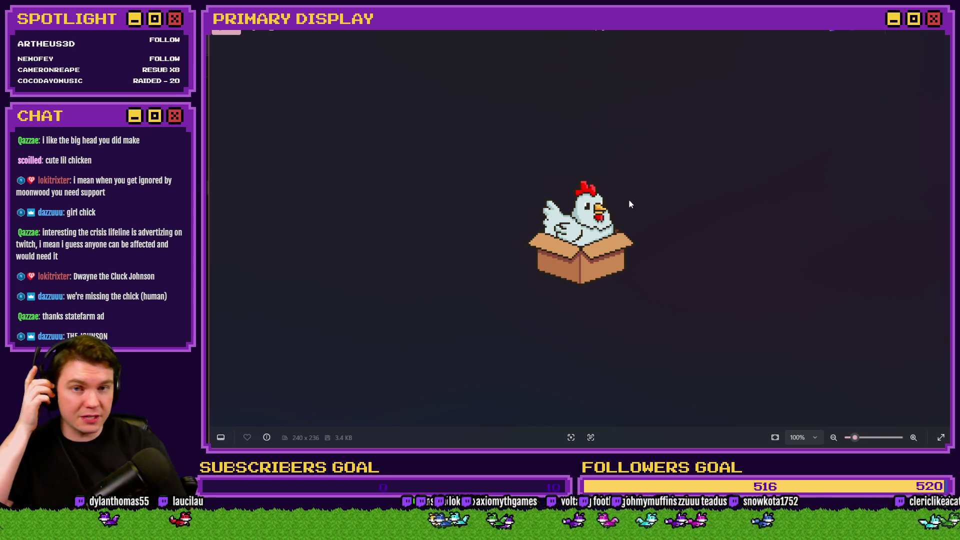
click(942, 28)
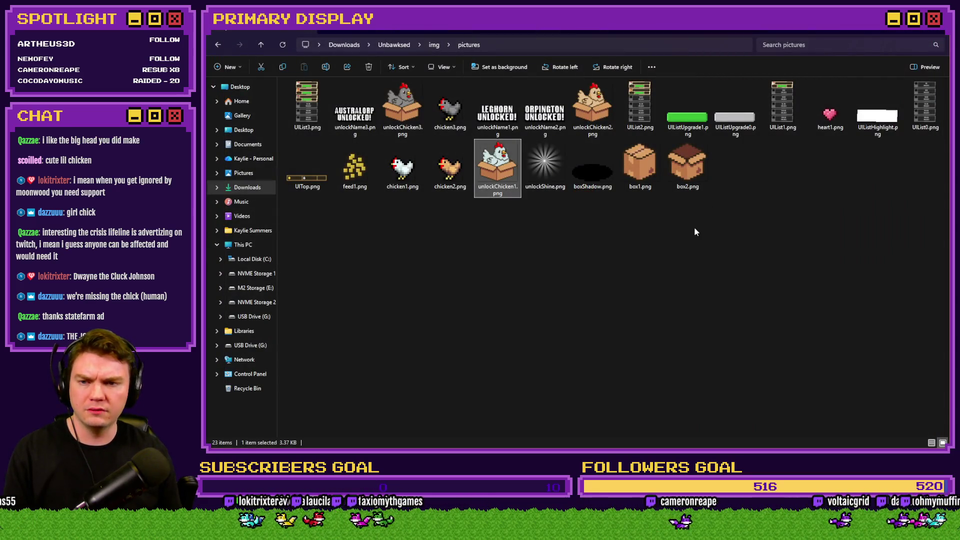
key(alt+Tab)
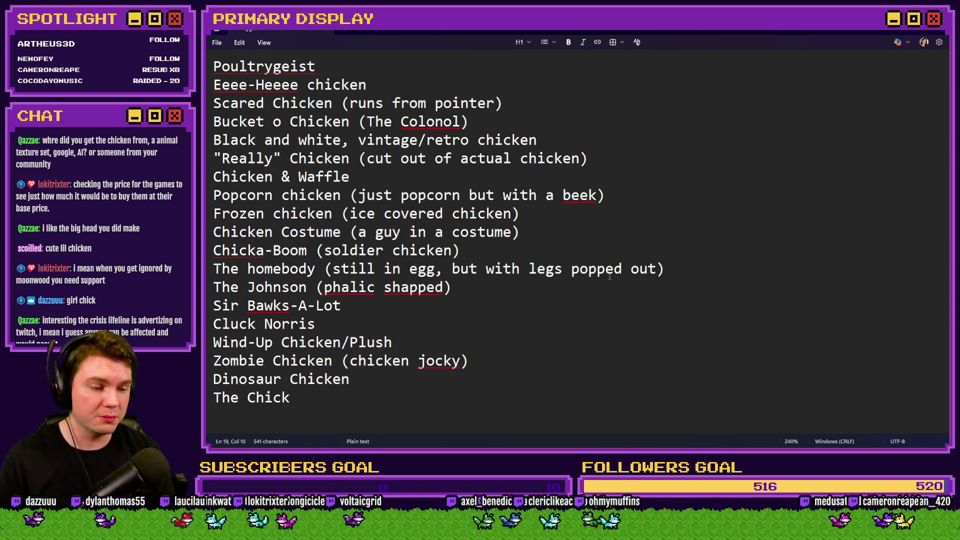
Glance back at the chicken1.png sprite, then move on to the itch.io 'chicken' search results
key(alt+Tab)
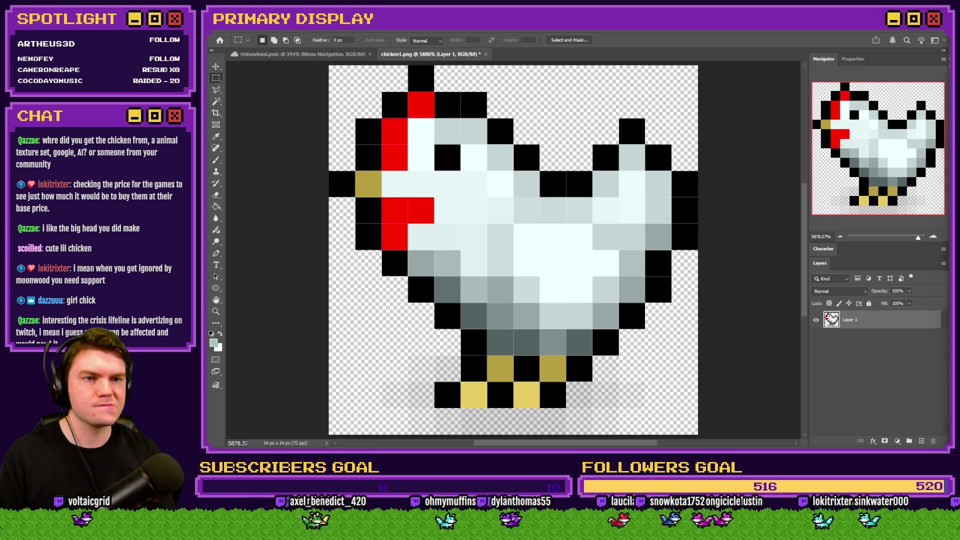
key(alt+Tab)
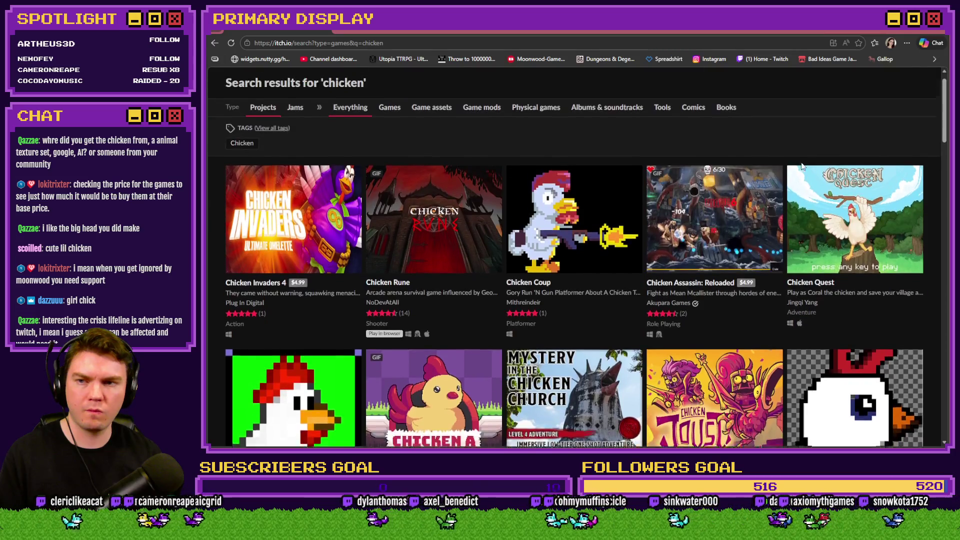
Filter the 'chicken' results to Game assets and open Free Animated Chicken Sprite Sheet and Gifs
scroll(801, 162, down, 10)
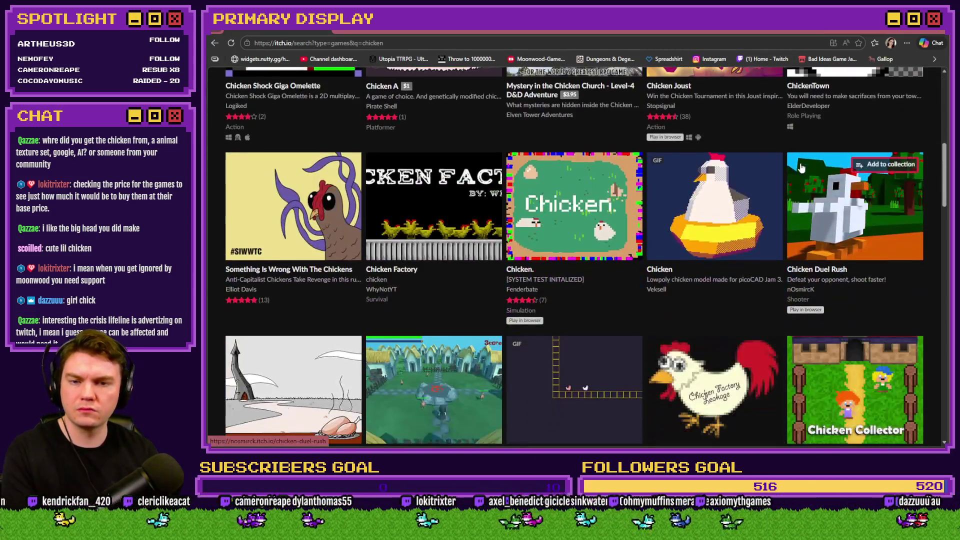
scroll(564, 314, down, 10)
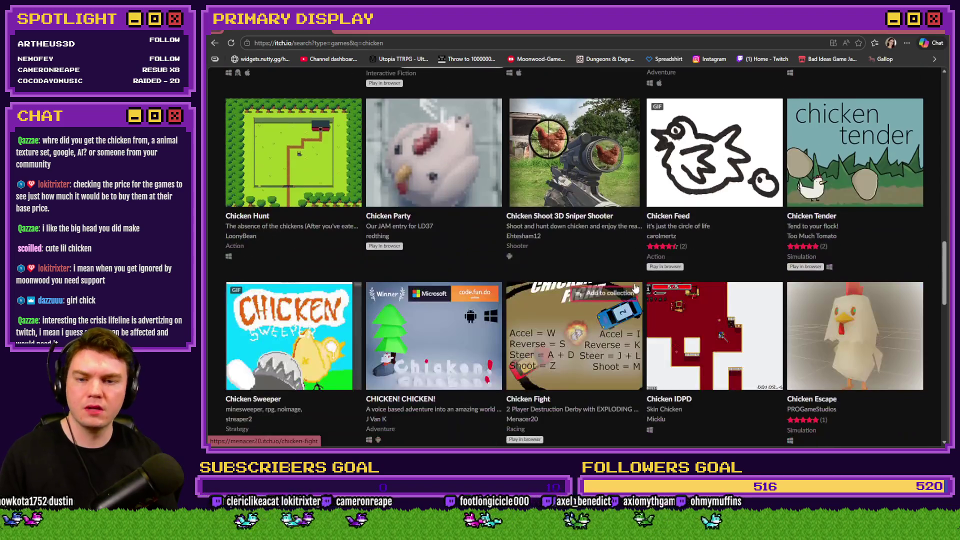
scroll(563, 314, up, 20)
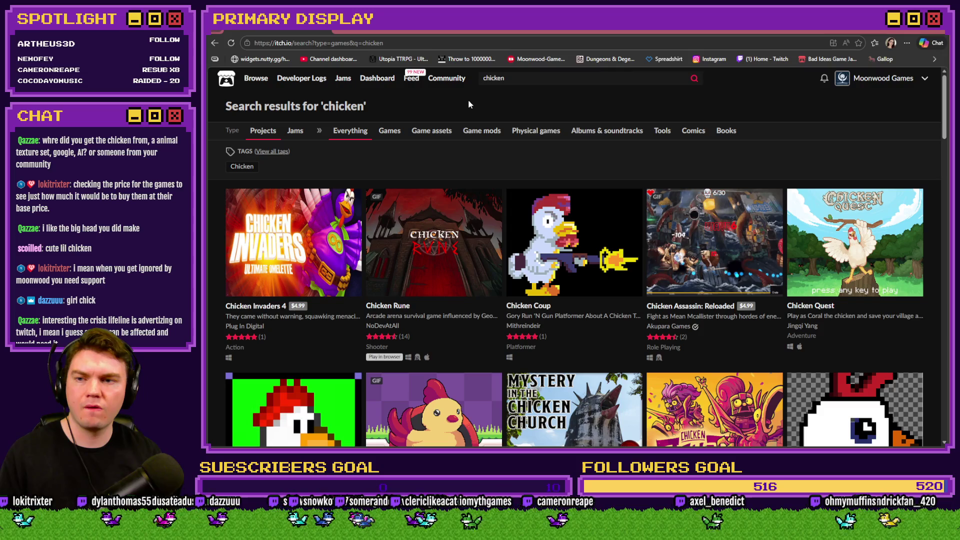
click(431, 134)
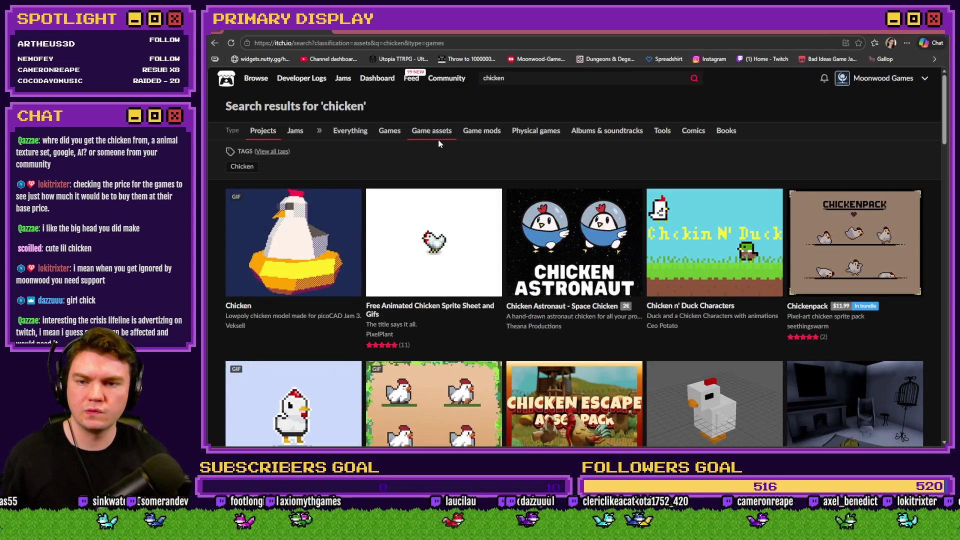
click(414, 239)
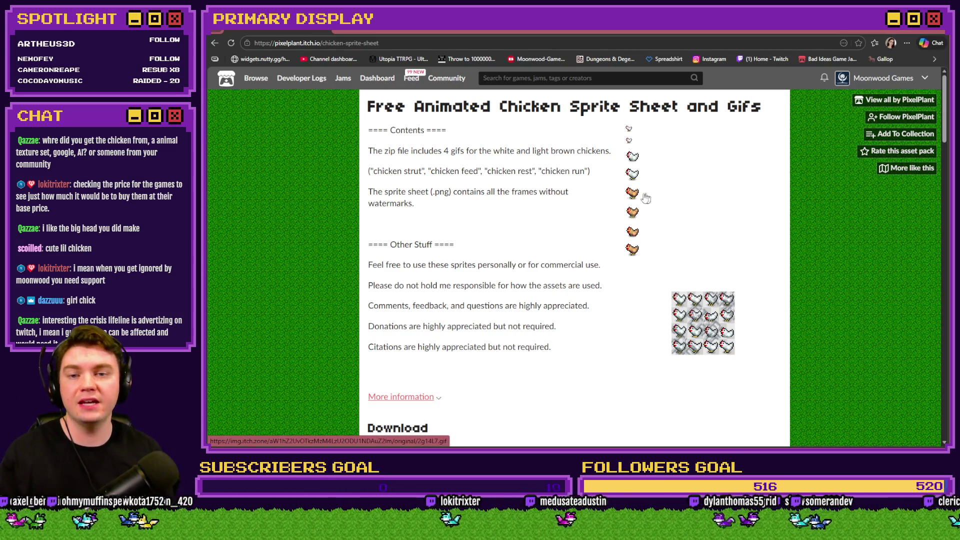
Flip through the white chicken animations and full sprite sheet in the lightbox, then close it
click(633, 174)
click(596, 258)
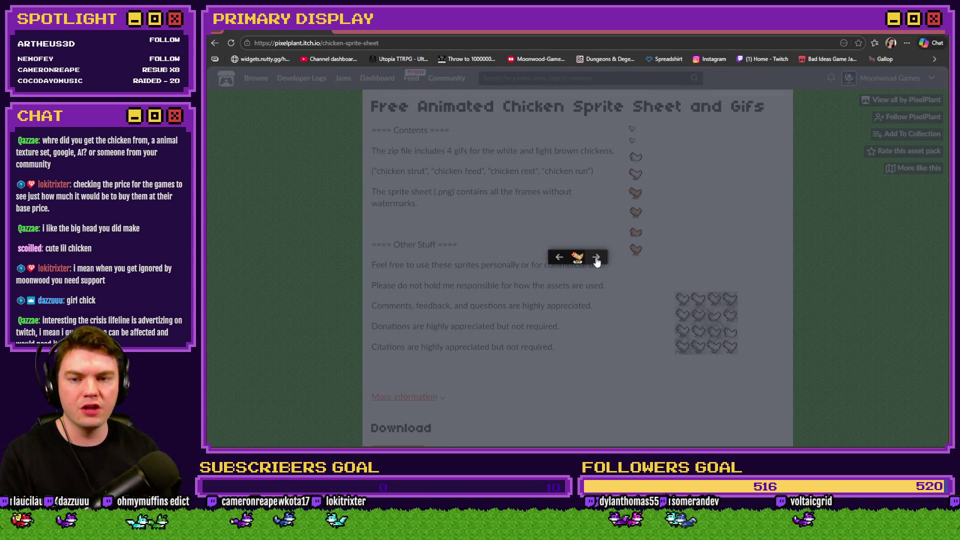
click(559, 258)
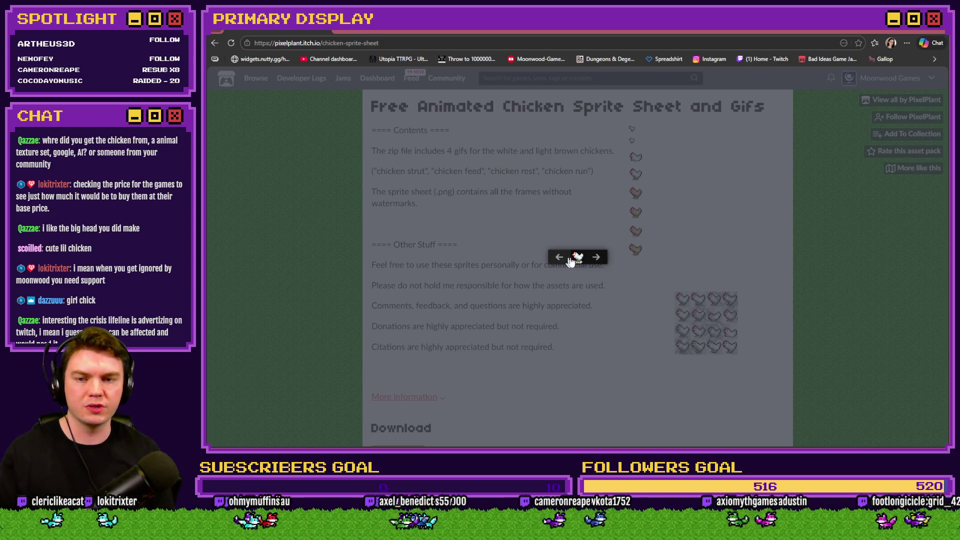
click(560, 259)
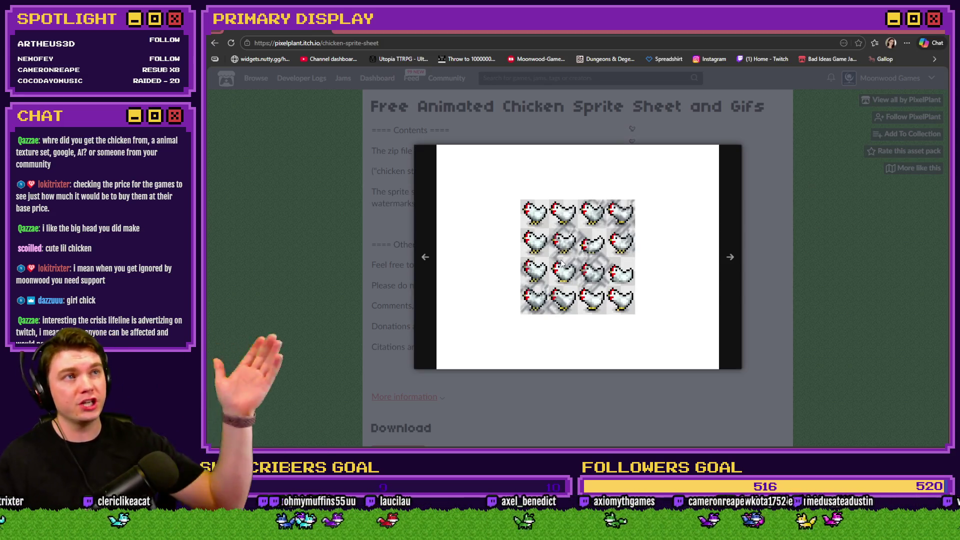
click(426, 257)
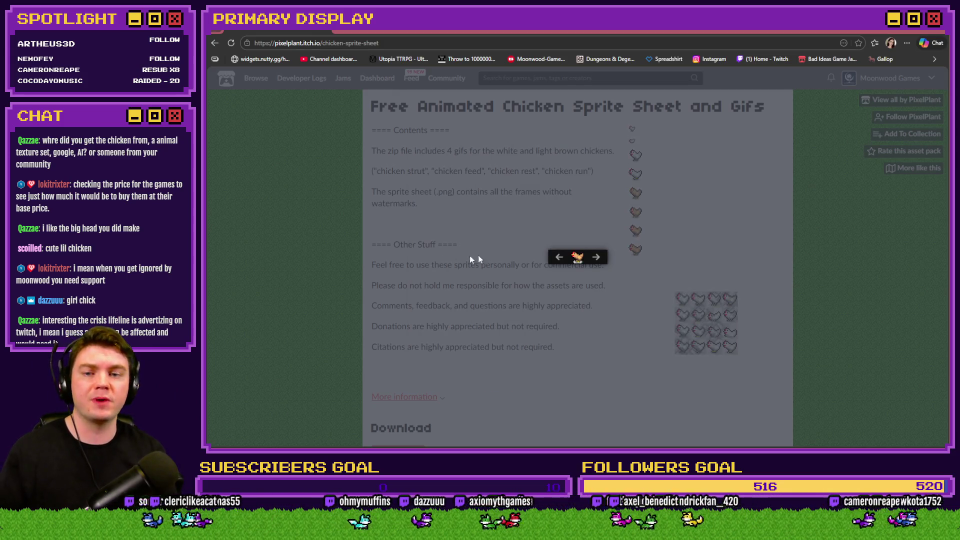
click(475, 258)
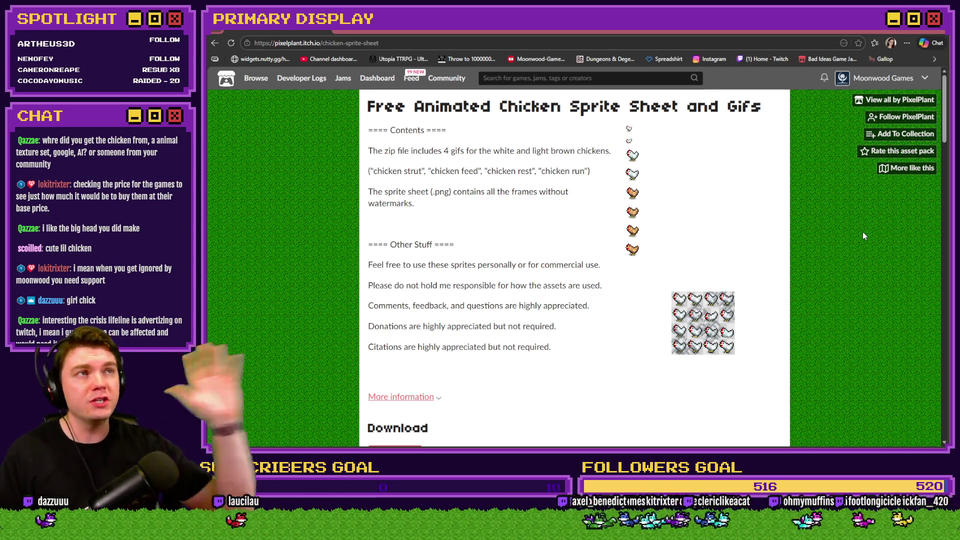
key(alt+Tab)
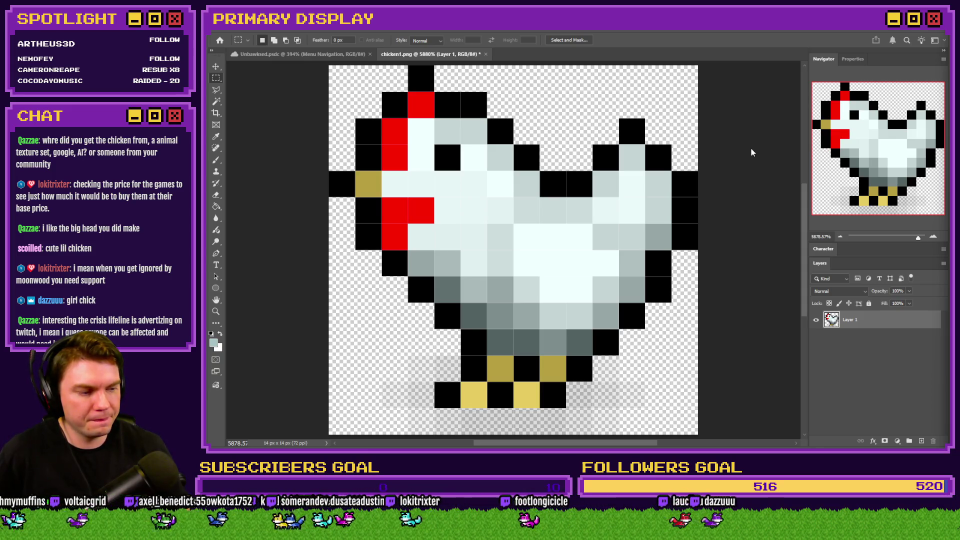
click(323, 55)
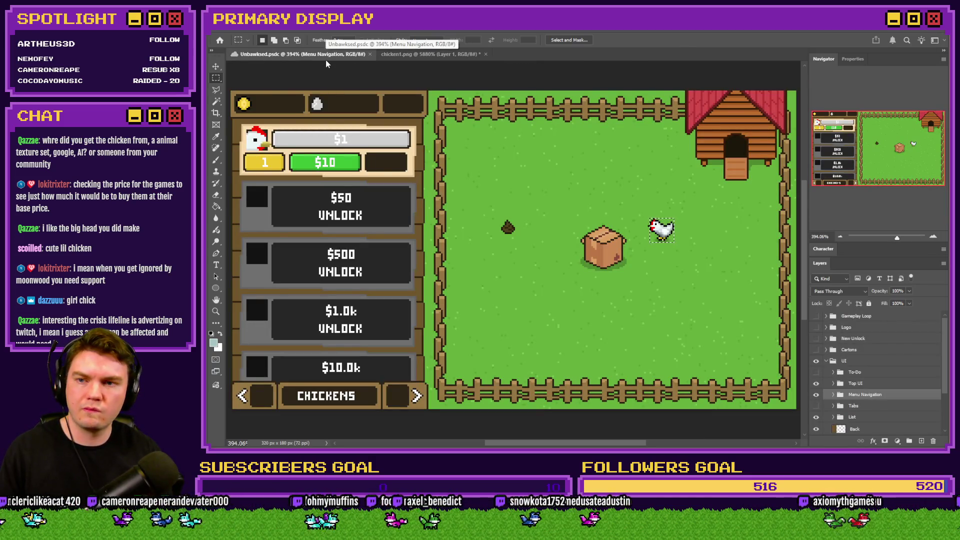
click(431, 55)
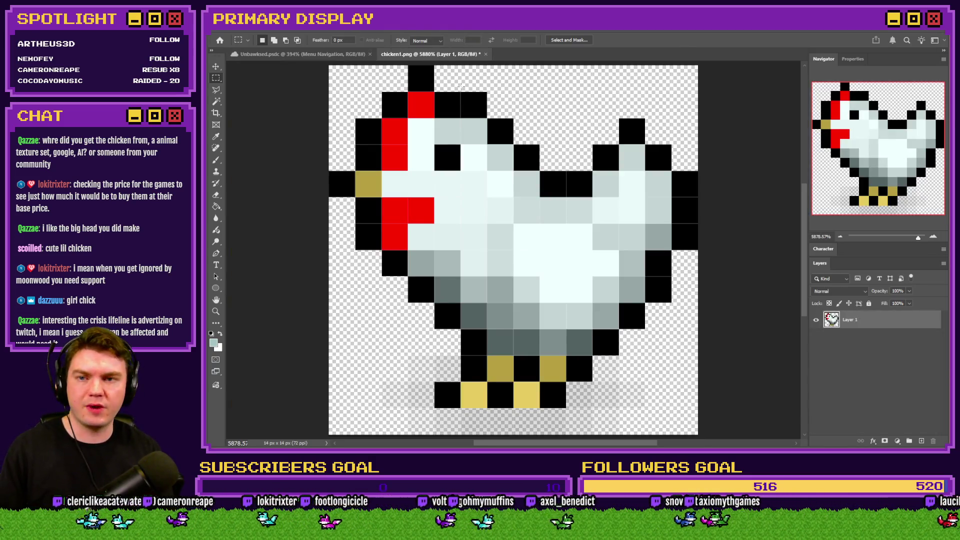
key(alt+Tab)
key(alt+Tab)
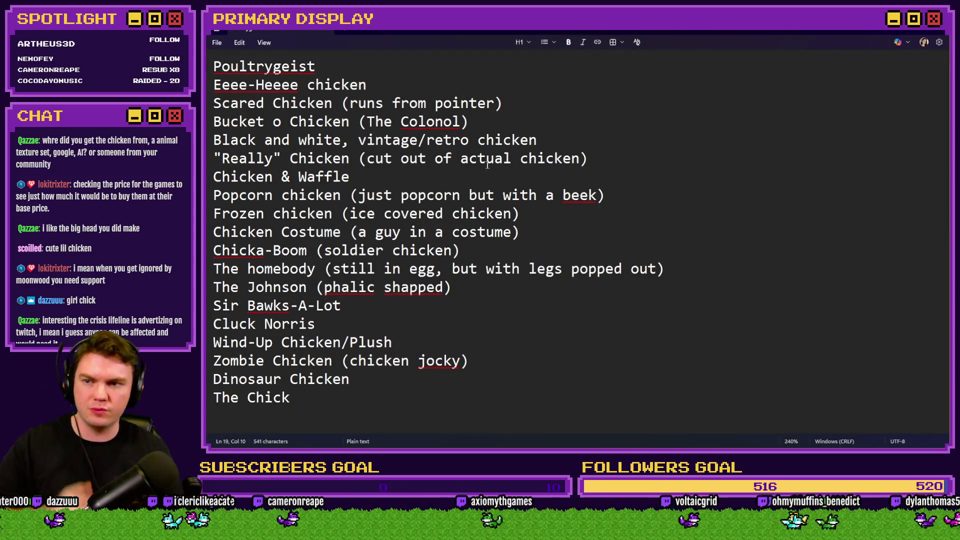
Move the Bucket o Chicken line to the top of the list
drag(471, 122, 214, 122)
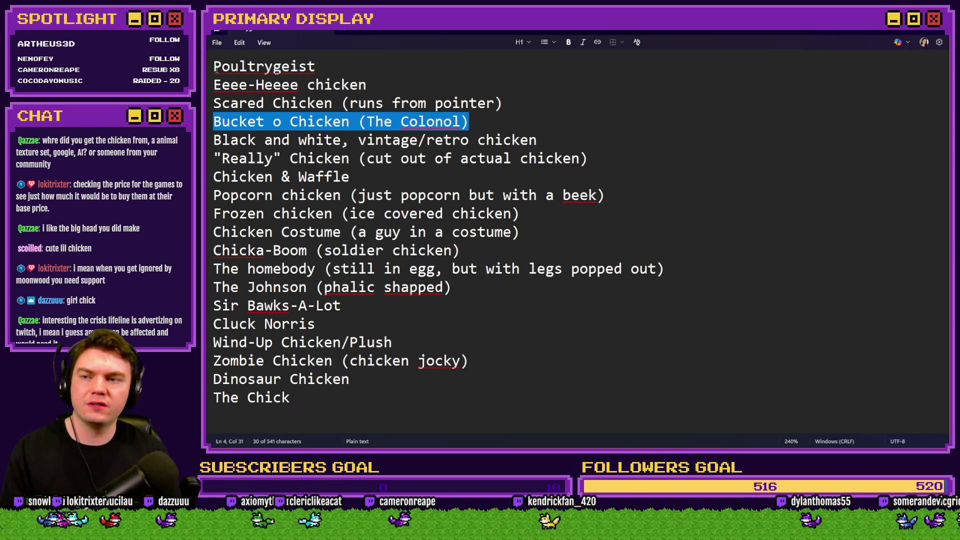
key(ctrl+x)
key(ctrl+Home)
key(Return)
key(Up)
key(ctrl+v)
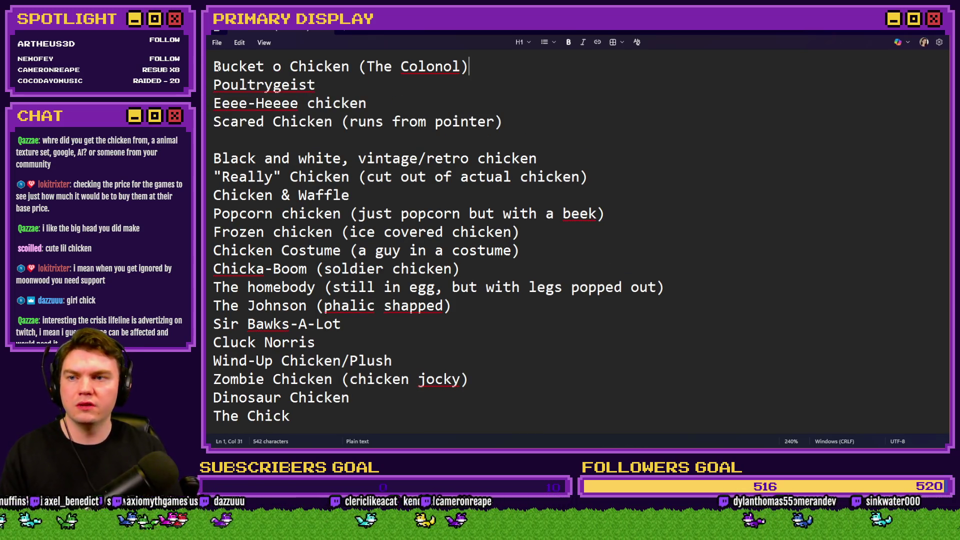
Reword line 1 as The Colonel (Bucket of Chicken) and delete the leftover blank line
drag(358, 67, 214, 66)
key(Delete)
key(Delete)
click(325, 66)
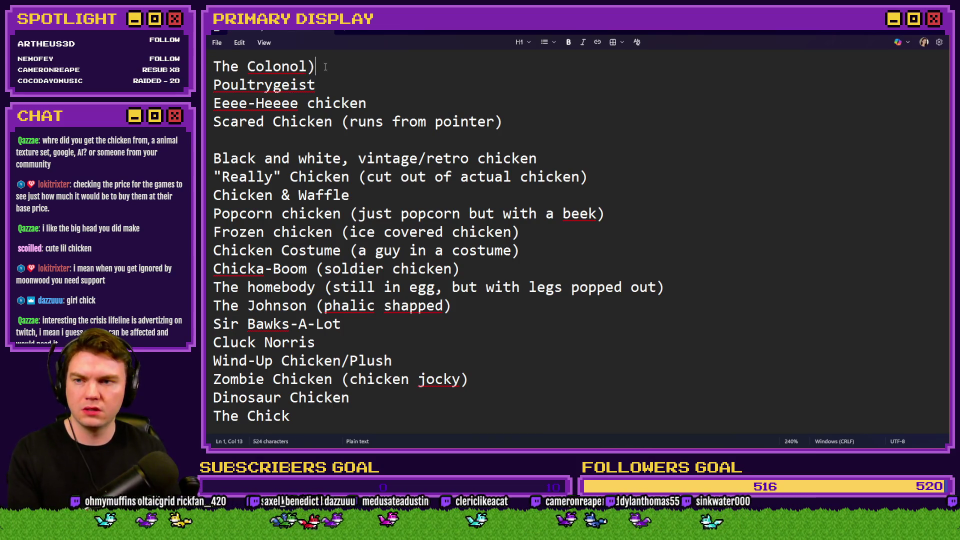
key(BackSpace)
right_click(290, 67)
click(272, 86)
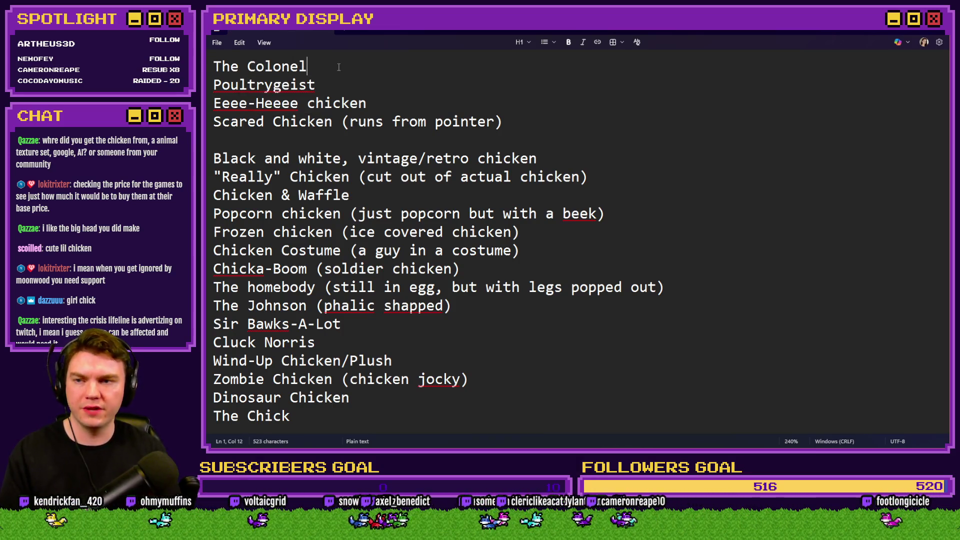
text(())
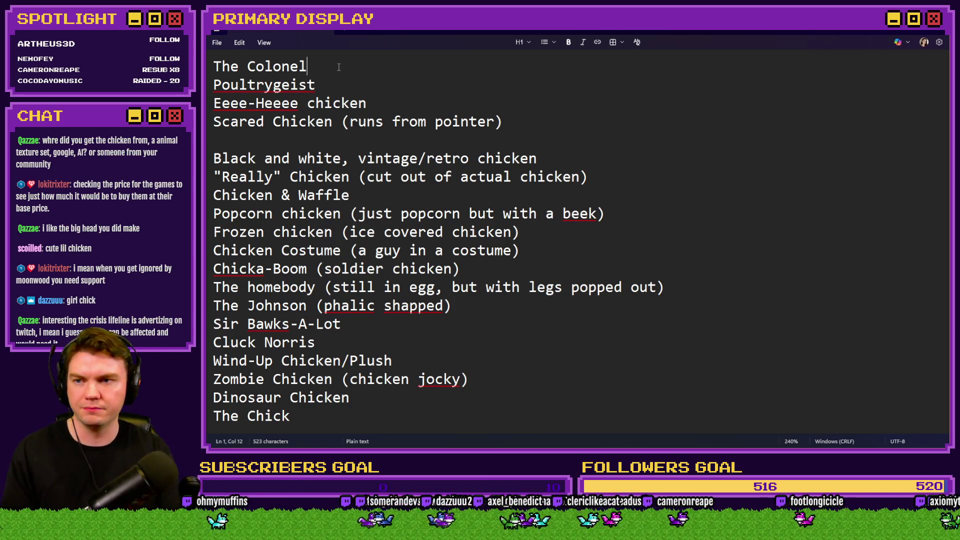
key(Left)
text(Bucket of Chick)
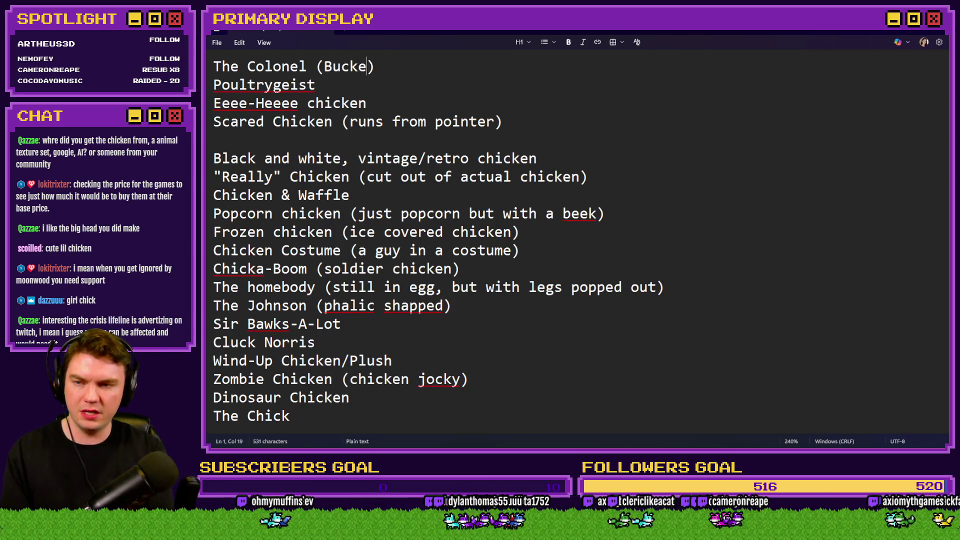
text(en)
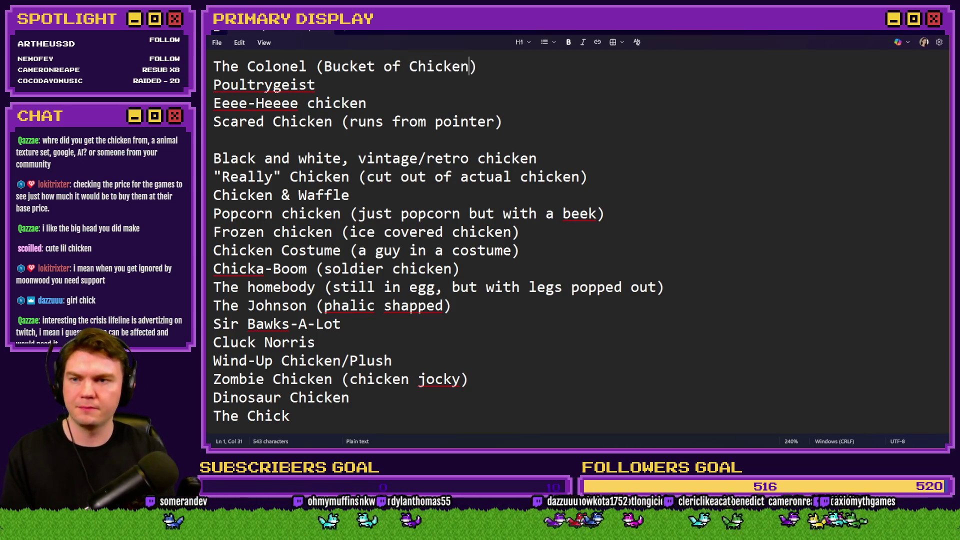
click(316, 141)
key(BackSpace)
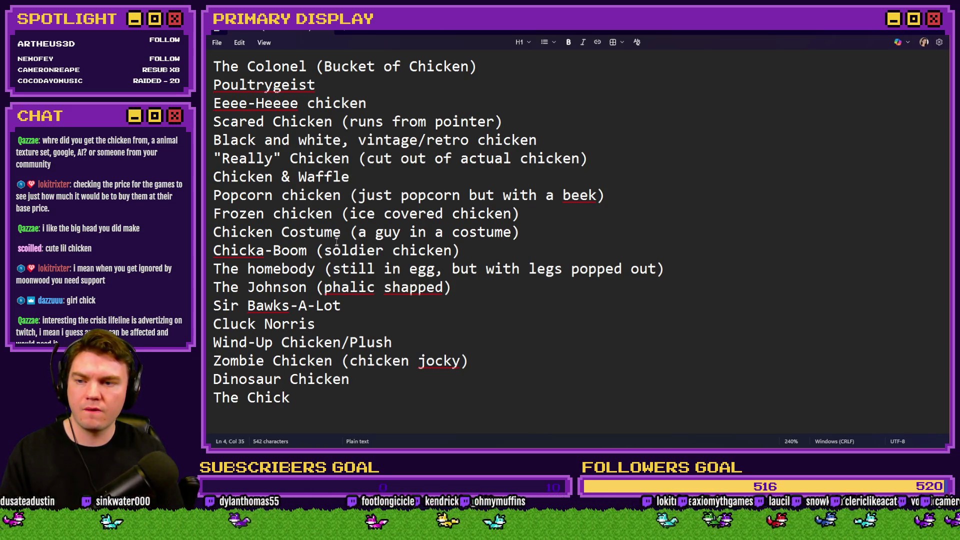
Move The homebody line up to become line 2
drag(681, 269, 210, 273)
key(BackSpace)
key(BackSpace)
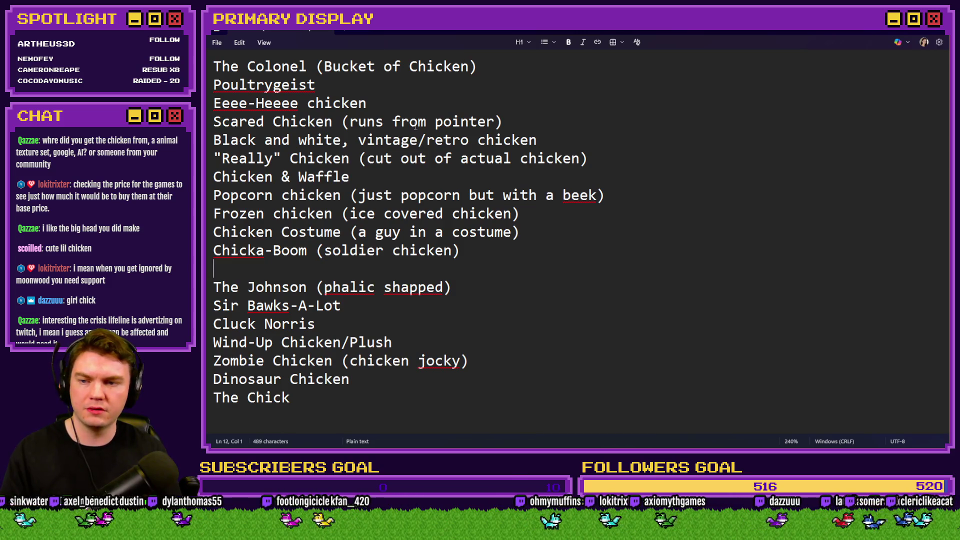
click(491, 67)
key(Return)
key(ctrl+v)
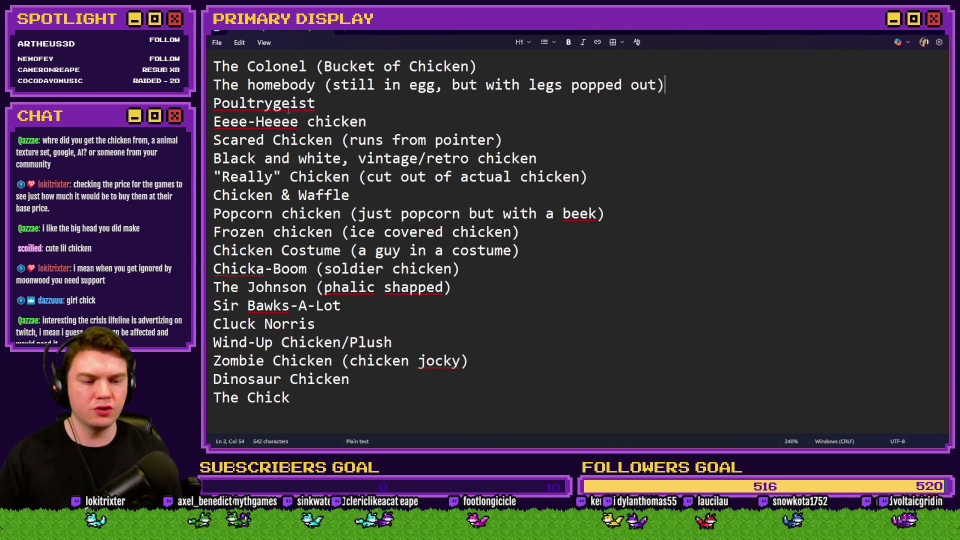
key(alt+Tab)
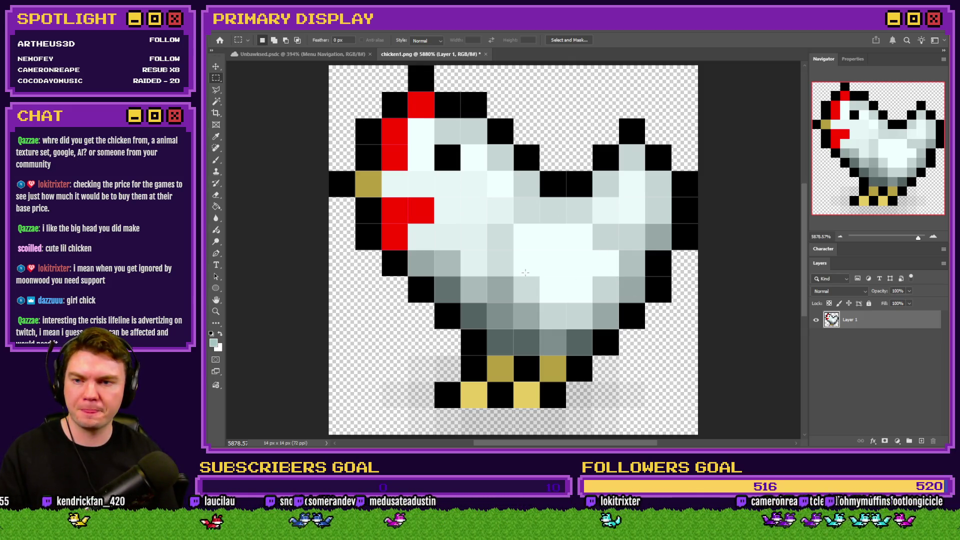
Erase every pixel from the 14×14 chicken1.png canvas and ready the Pencil tool
scroll(533, 262, down, 2)
click(216, 159)
scroll(560, 213, up, 1)
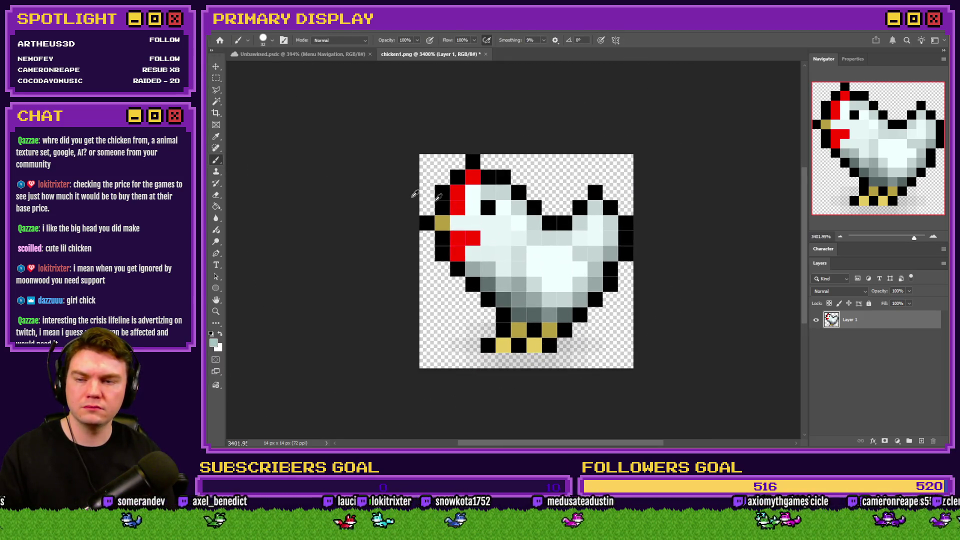
click(216, 78)
key(ctrl+a)
key(Delete)
key(ctrl+d)
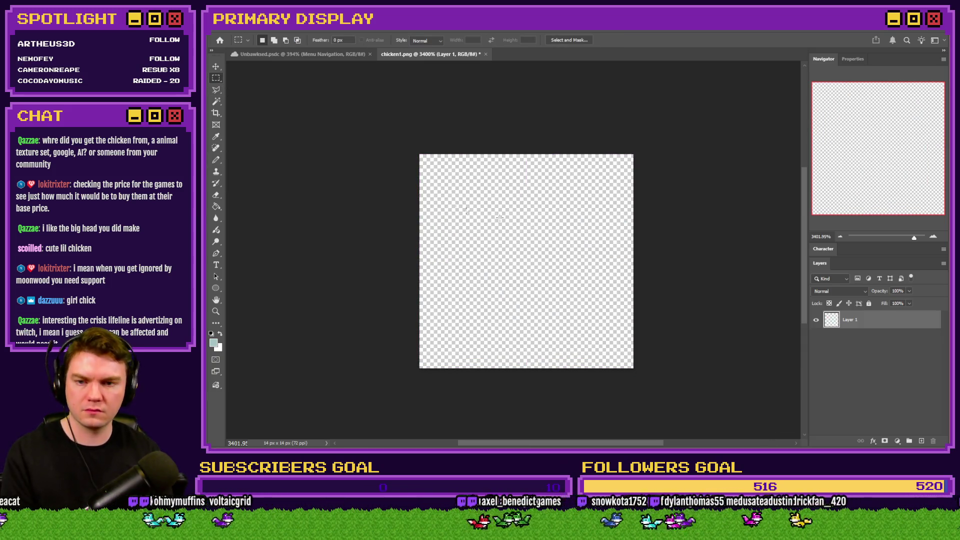
click(216, 160)
key(alt+Tab)
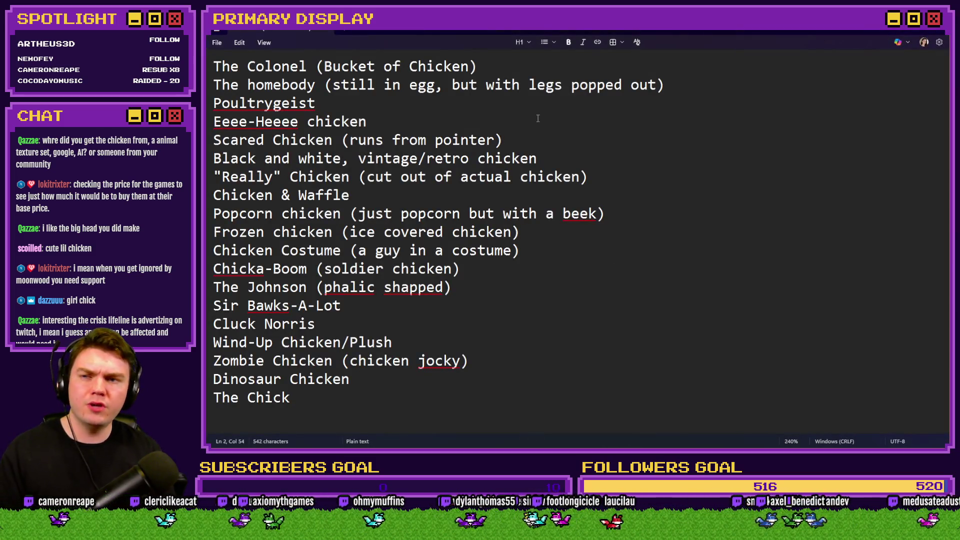
Move The homebody line to the top above The Colonel, with a blank line after The Colonel
drag(689, 77, 210, 85)
key(BackSpace)
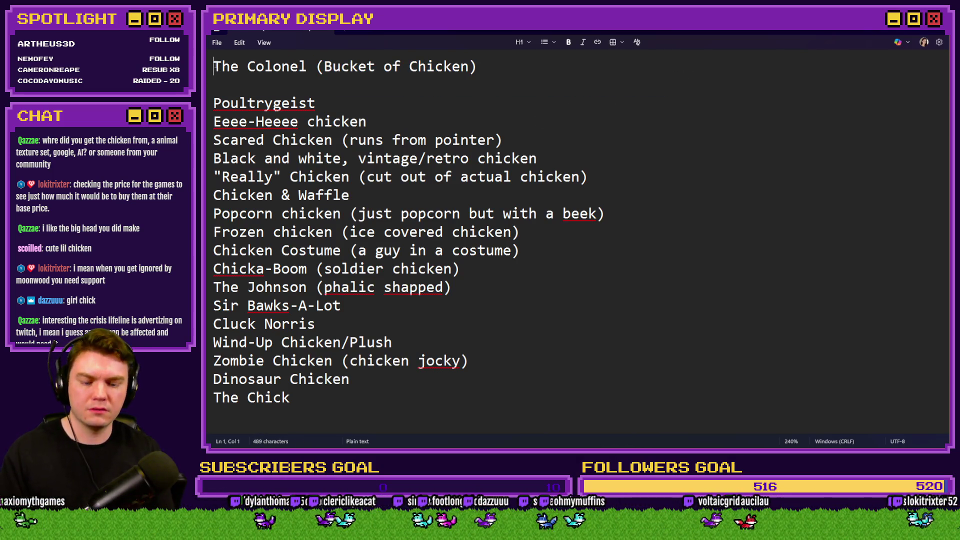
key(Up)
key(Return)
key(Up)
key(ctrl+v)
click(247, 104)
key(BackSpace)
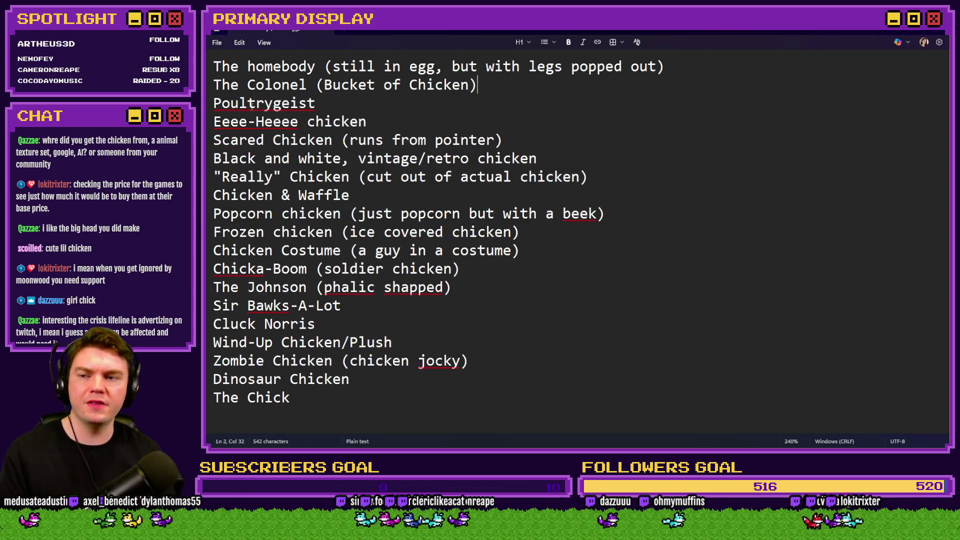
key(Return)
Back in Photoshop, draw a test pencil stroke across the canvas and undo it
key(alt+Tab)
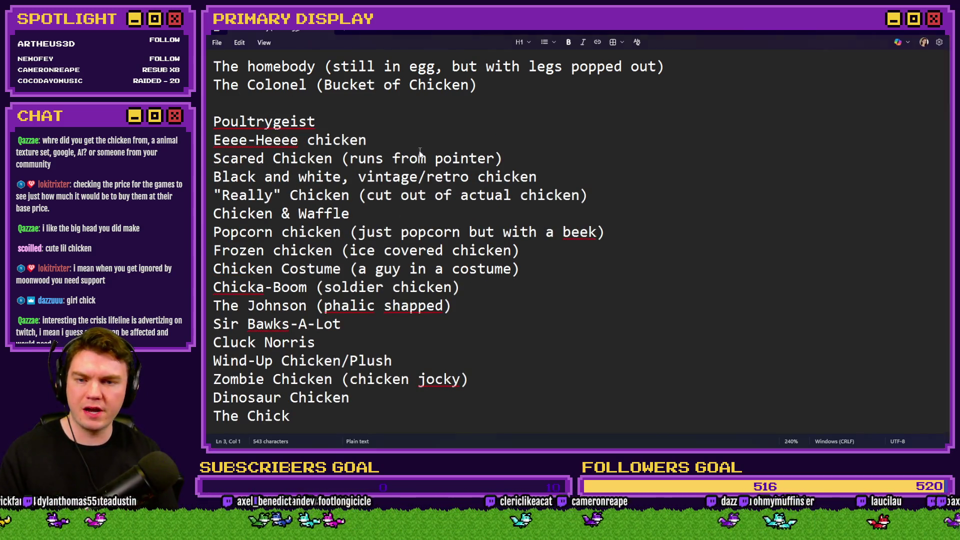
drag(422, 208, 519, 170)
key(ctrl+z)
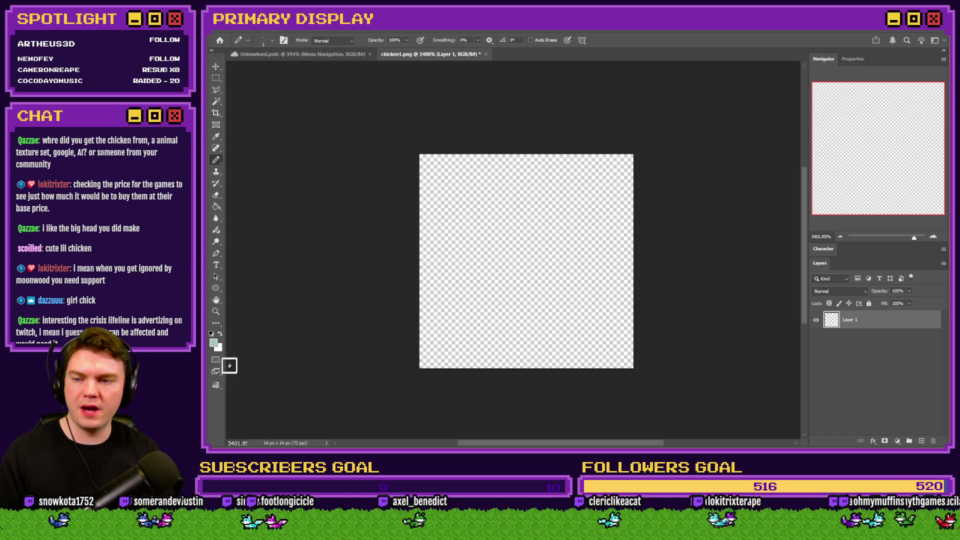
Add new layers above Layer 1, reset default colours and fill Layer 1 with black
key(i)
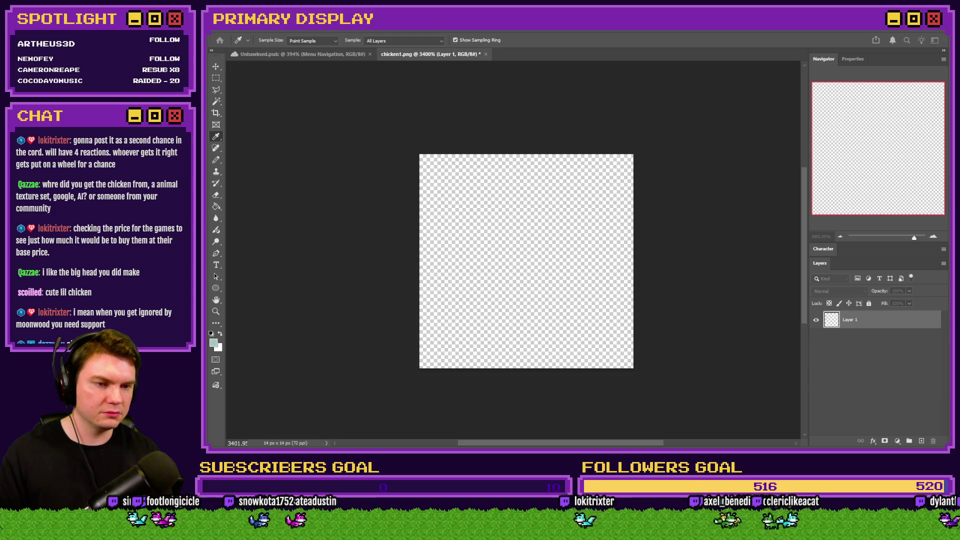
key(b)
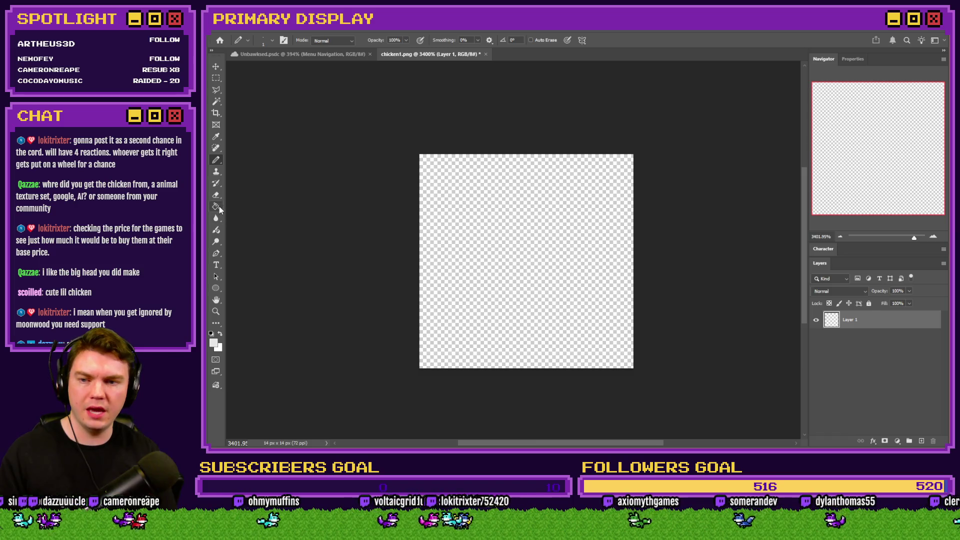
click(921, 441)
click(921, 441)
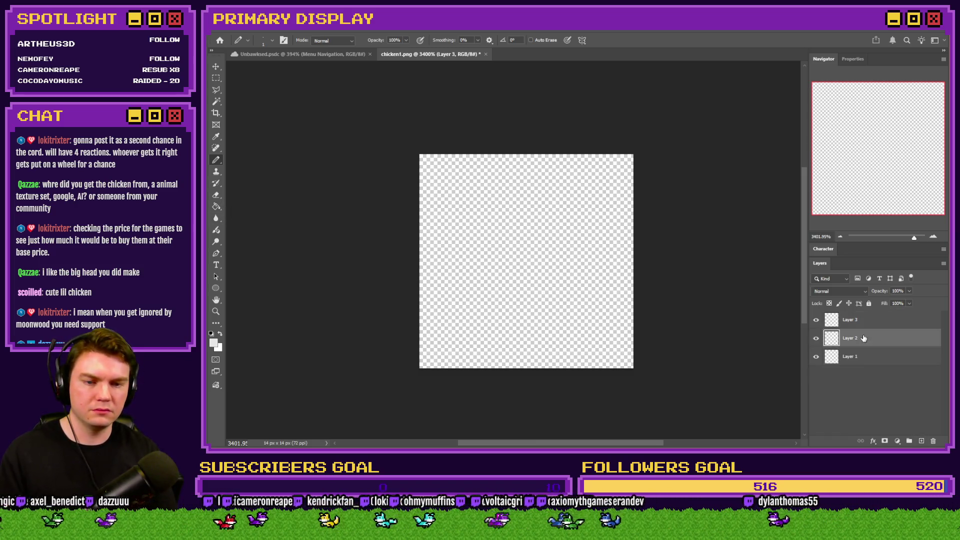
click(217, 207)
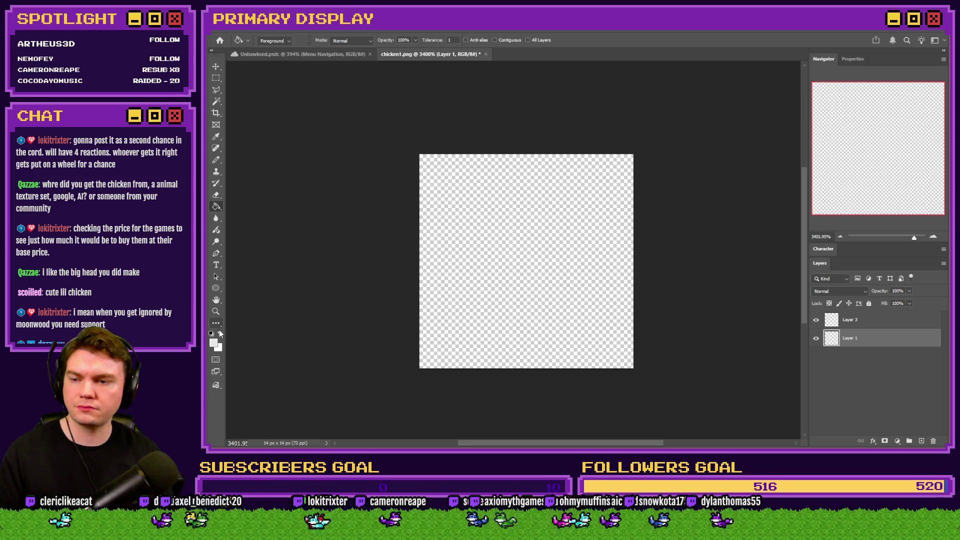
key(i)
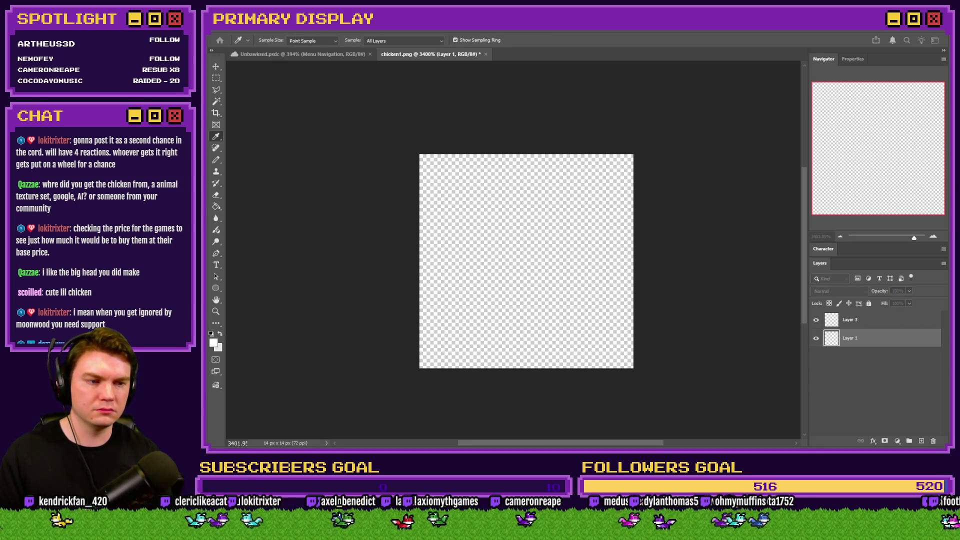
key(d)
key(alt+BackSpace)
With the Pencil in white, zoom out and draw white pixels along the canvas top
key(m)
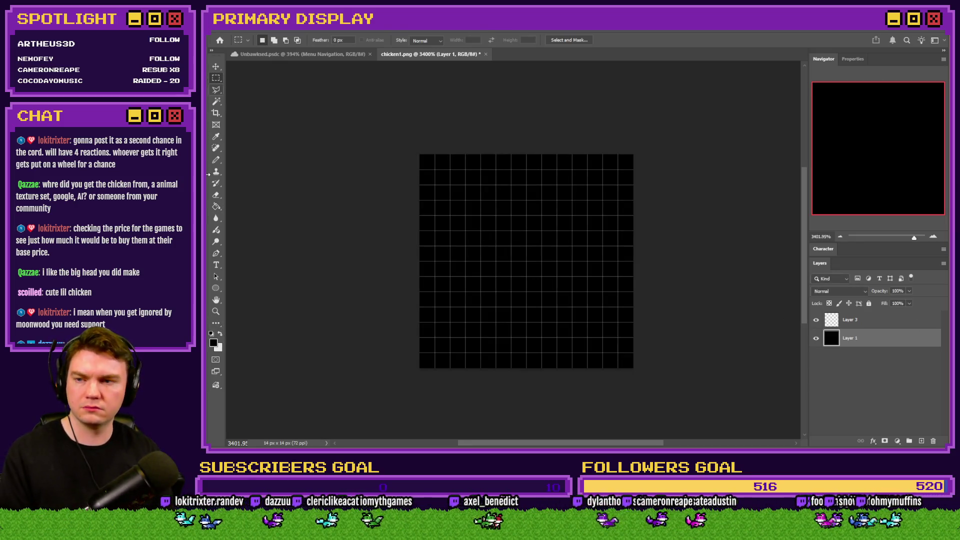
click(216, 160)
scroll(217, 160, up, 2)
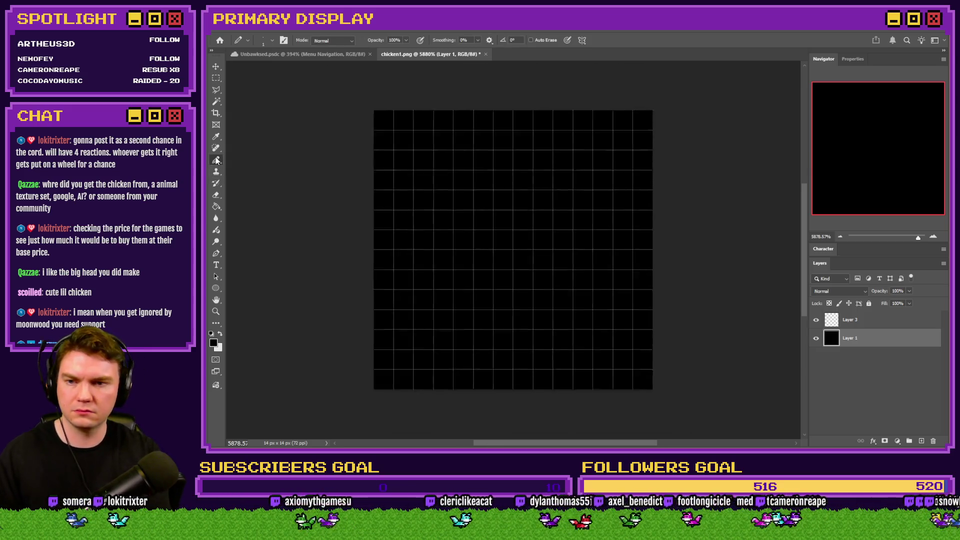
key(ctrl+minus)
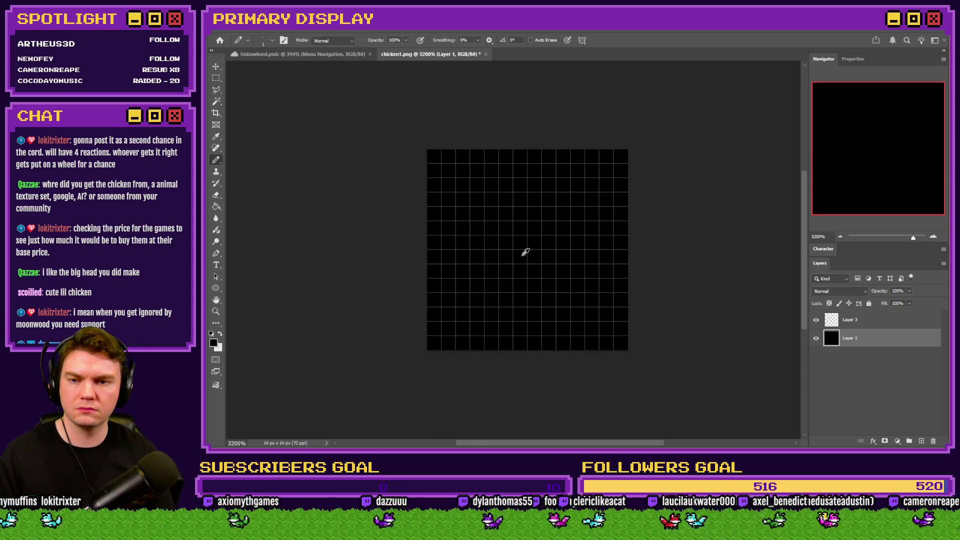
scroll(525, 251, up, 3)
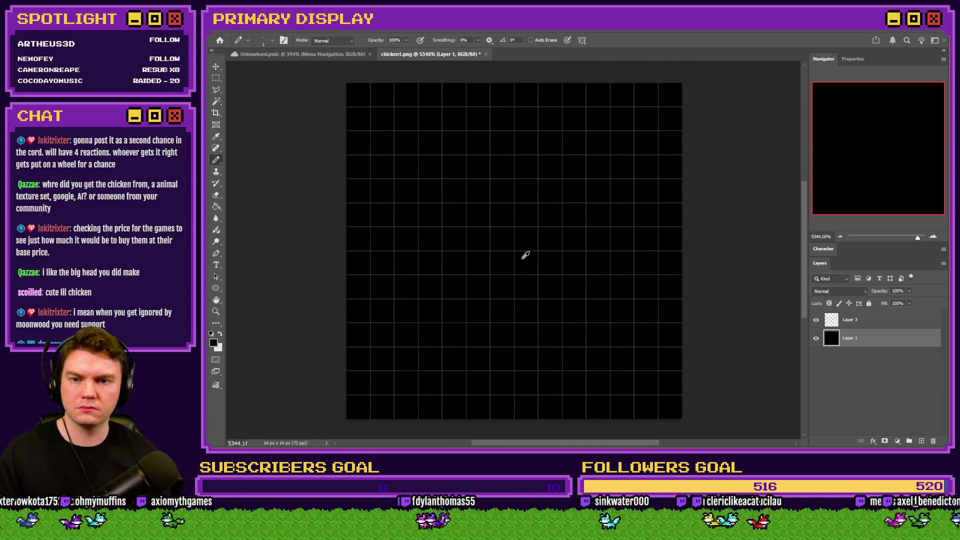
click(220, 333)
key(ctrl+z)
mouse_move(502, 95)
mouse_down()
mouse_move(525, 95)
mouse_move(505, 99)
mouse_up()
click(550, 119)
Sketch a white top strip and side bars of head-outline pixels, then undo them
key(ctrl+z)
key(ctrl+z)
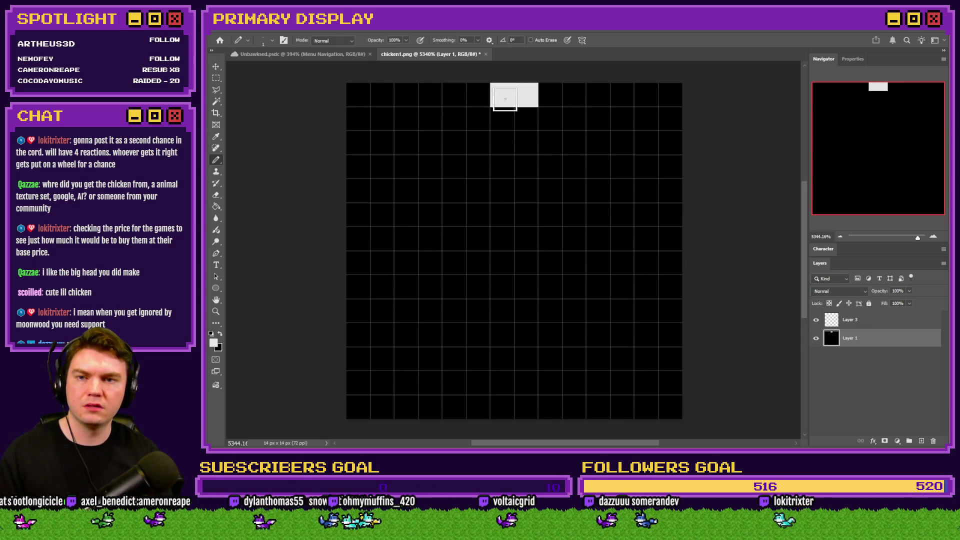
click(478, 118)
key(ctrl+z)
click(550, 94)
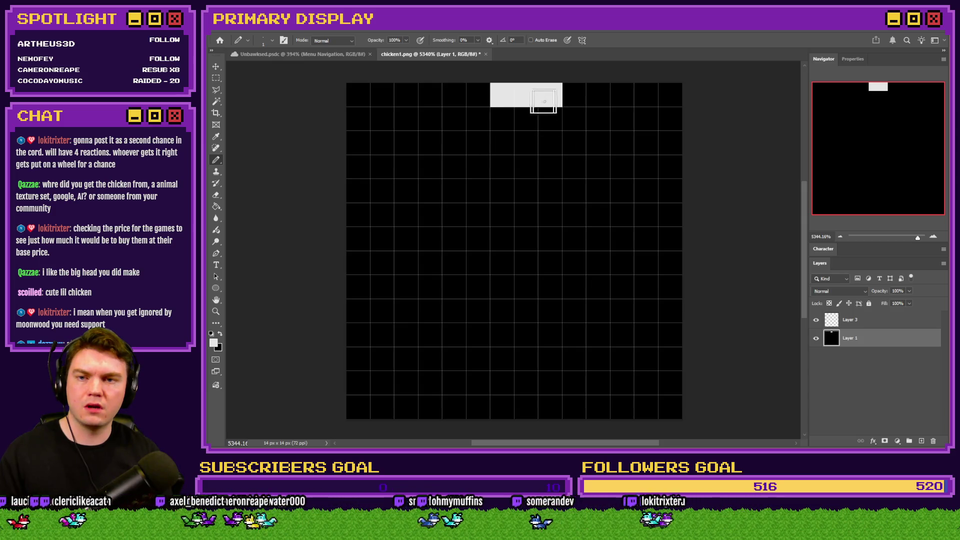
click(478, 95)
drag(454, 119, 454, 143)
click(575, 122)
click(577, 136)
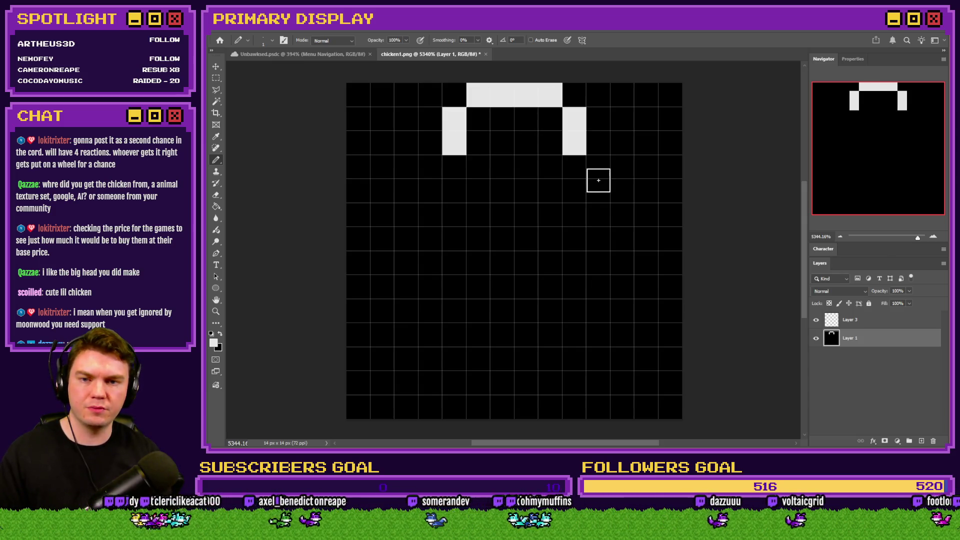
key(ctrl+z)
key(ctrl+z)
key(ctrl+z)
Try an elliptical selection near the top and paint it, undo, and return to rectangular selections
right_click(216, 78)
click(255, 86)
drag(540, 97, 459, 167)
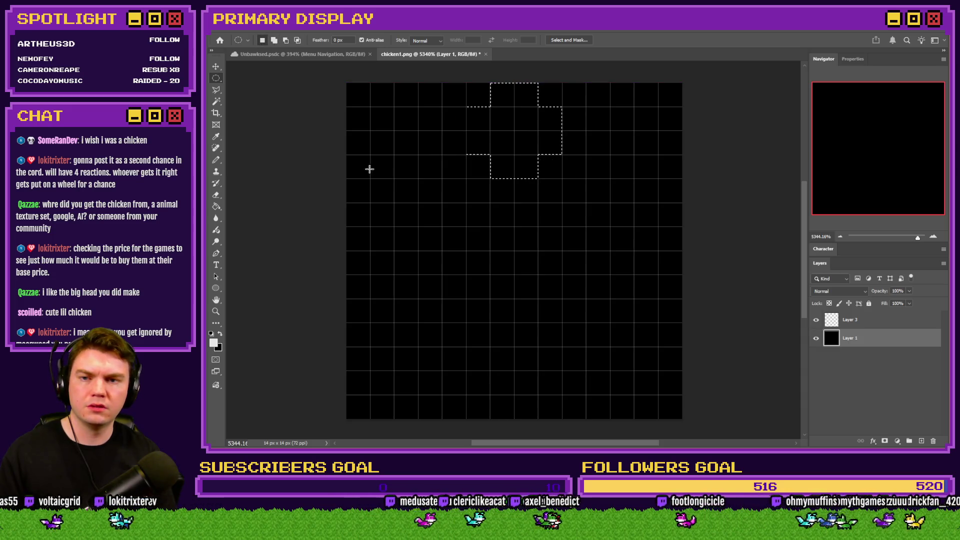
click(216, 161)
mouse_move(515, 120)
mouse_down()
mouse_move(550, 100)
mouse_move(500, 130)
mouse_move(510, 125)
mouse_up()
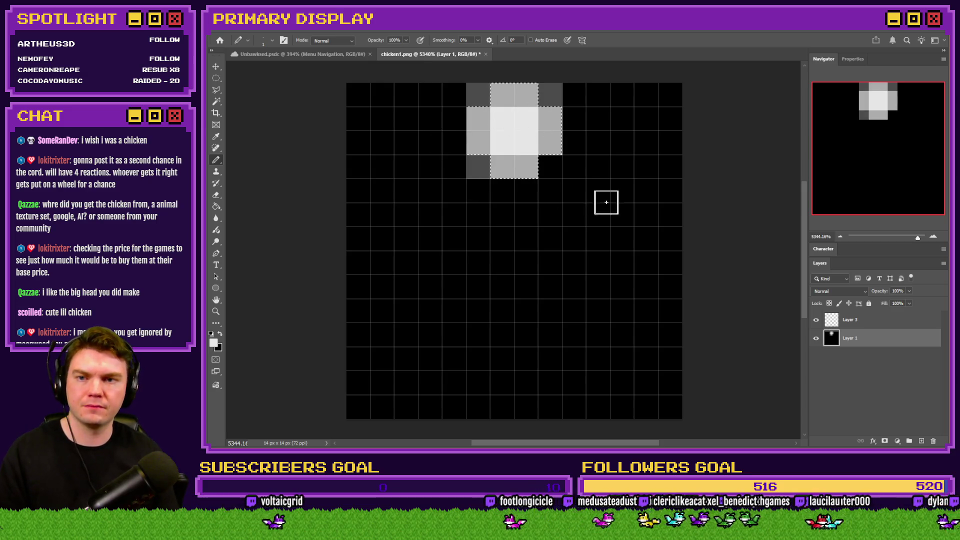
key(ctrl+z)
click(216, 78)
click(238, 80)
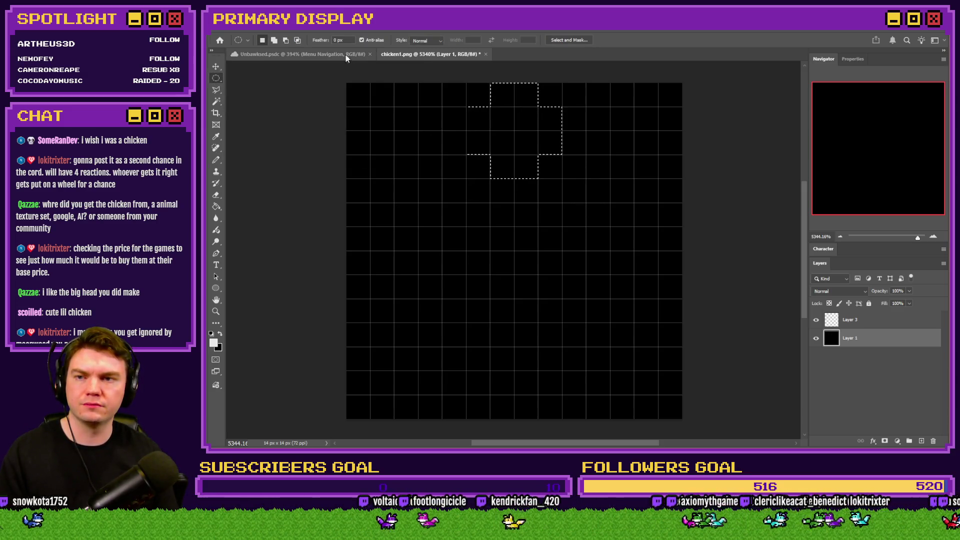
drag(547, 94, 585, 172)
key(ctrl+z)
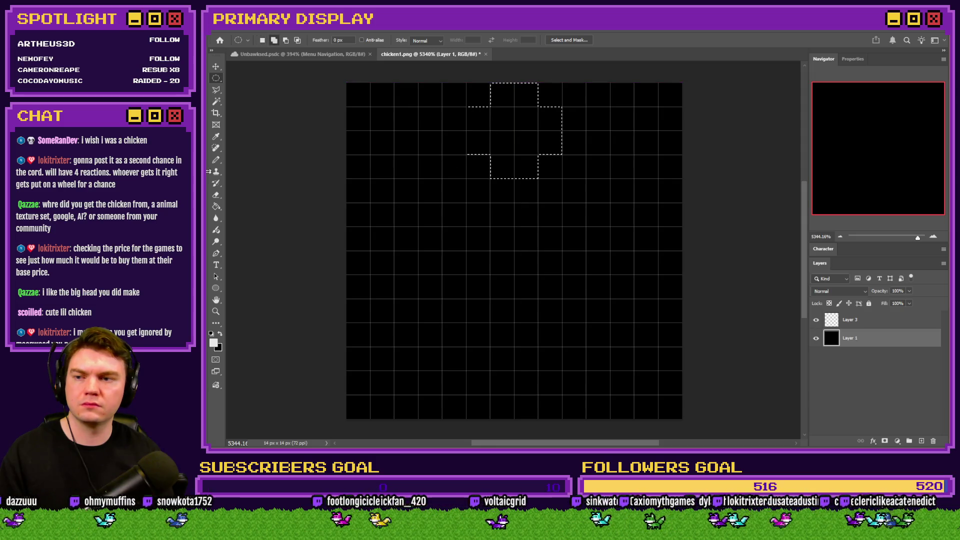
Fill the cross selection white, then select an 8px round body area, nudge it up, and fill white
key(g)
click(510, 135)
key(ctrl+d)
key(m)
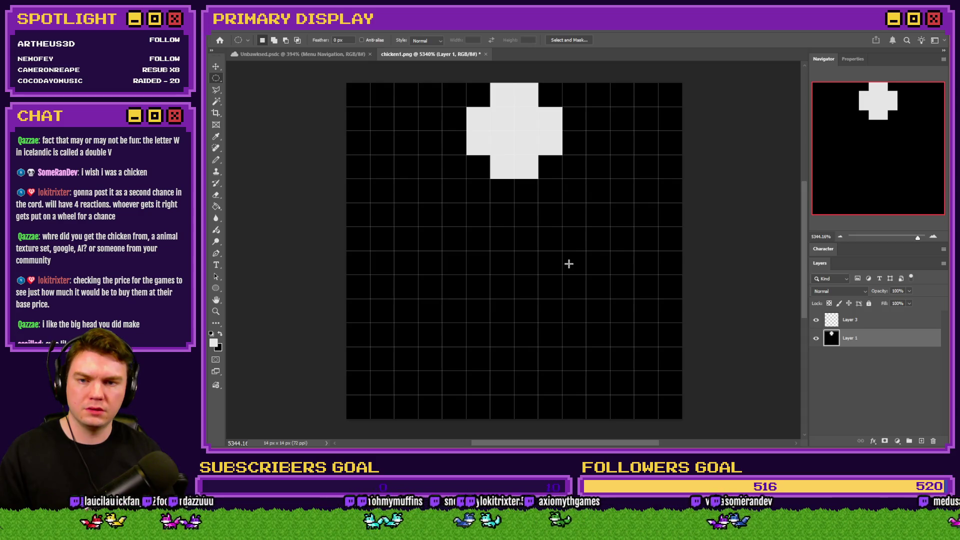
mouse_move(597, 263)
mouse_down()
mouse_move(407, 364)
mouse_move(377, 423)
mouse_up()
drag(498, 369, 499, 285)
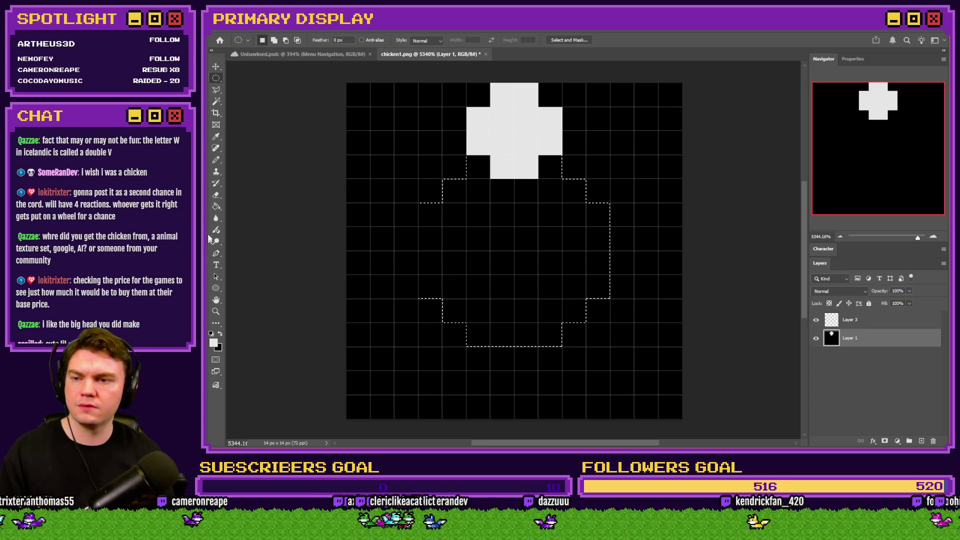
click(216, 206)
click(449, 223)
Round both shoulders and widen each side of the body by one white pixel
click(216, 78)
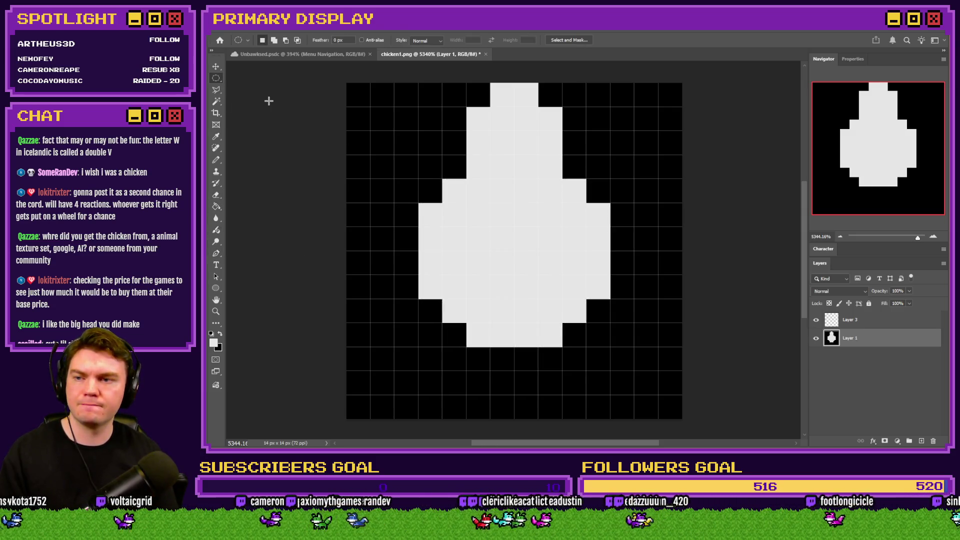
click(216, 164)
click(454, 143)
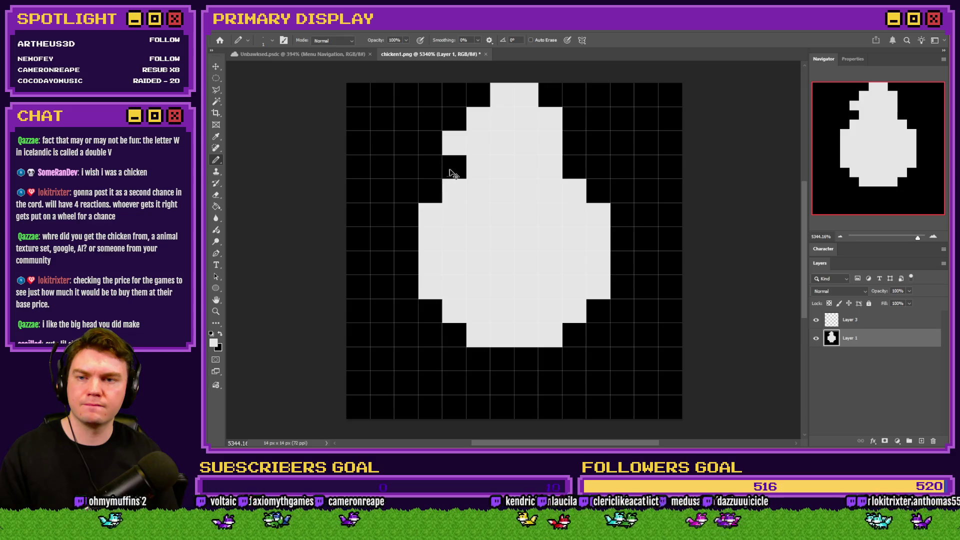
key(ctrl+z)
click(452, 167)
click(440, 187)
click(575, 167)
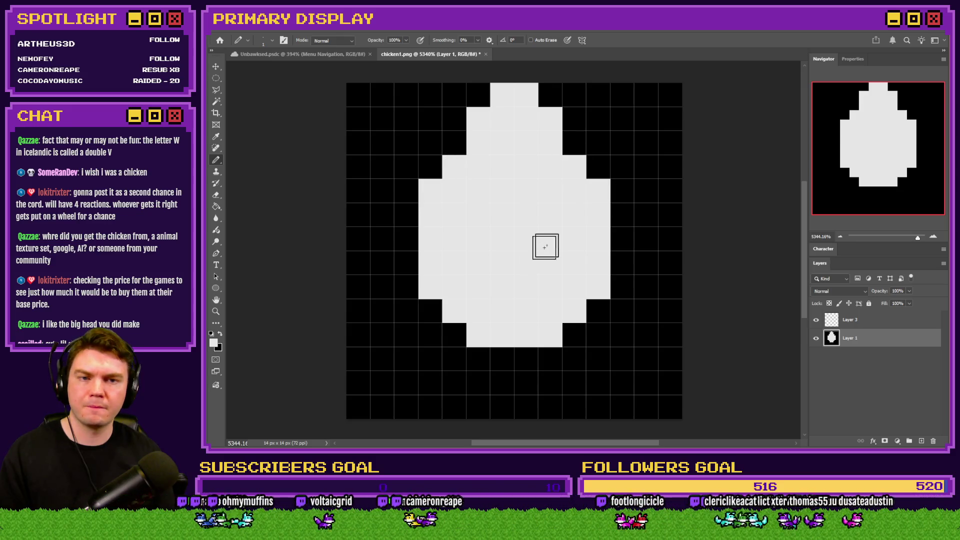
click(578, 149)
click(594, 163)
click(452, 142)
click(431, 177)
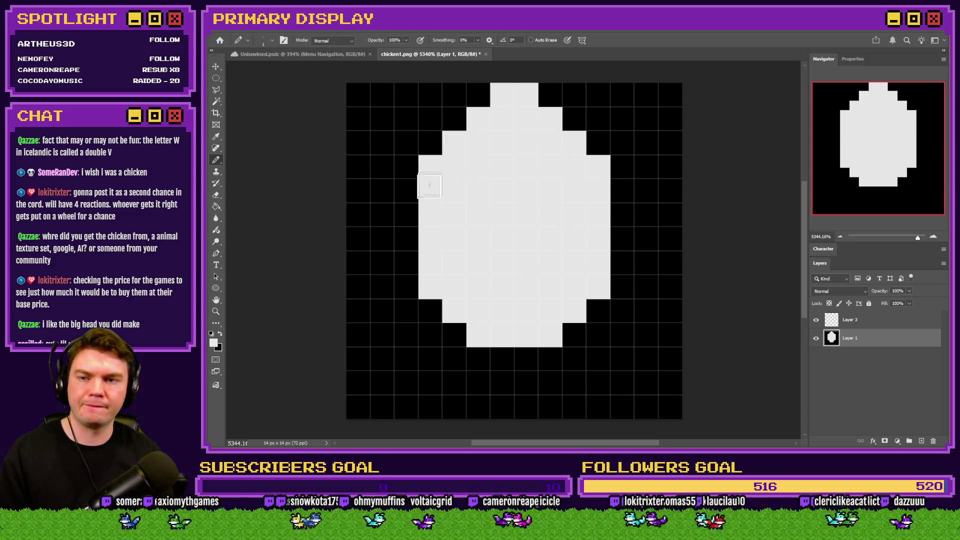
Paint the outermost left and right edge cells of the body black to shape the egg
click(216, 80)
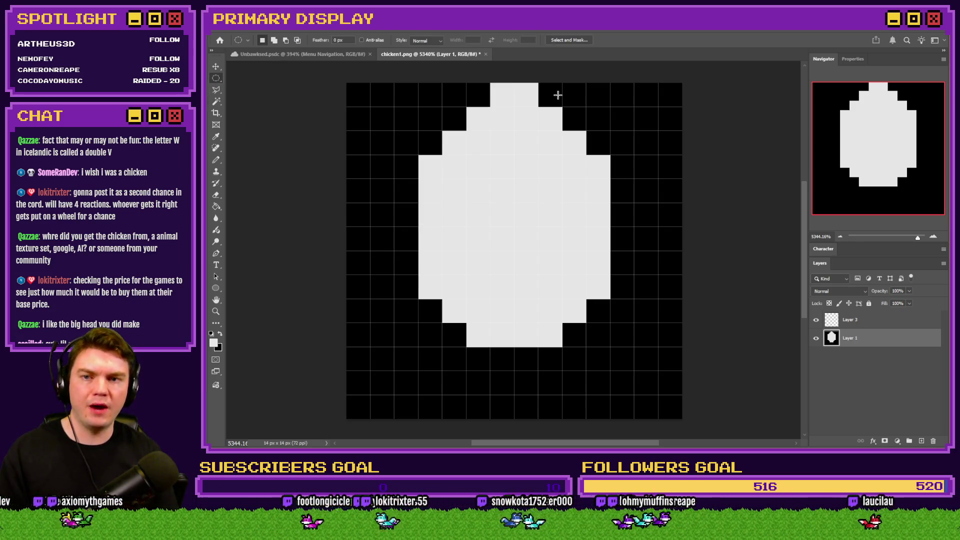
click(216, 195)
click(440, 167)
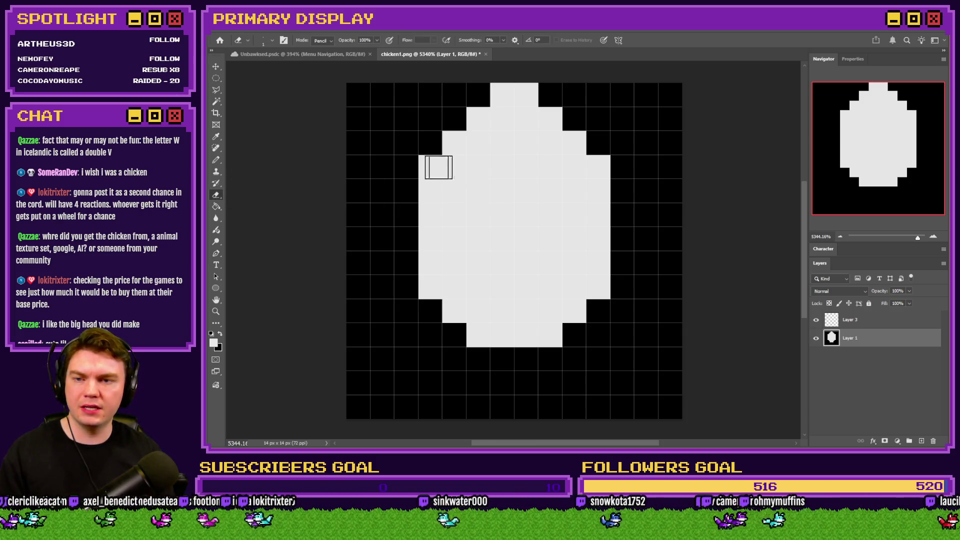
key(ctrl+z)
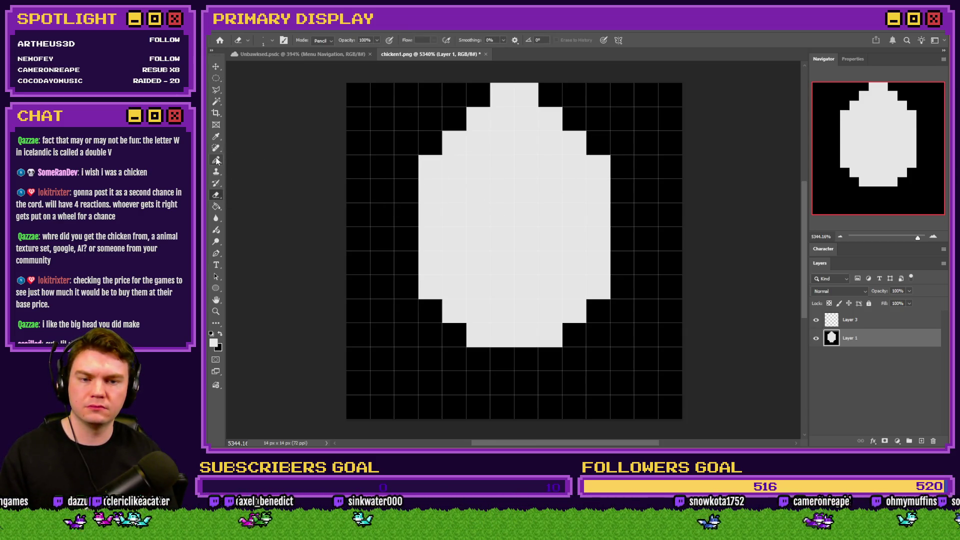
click(217, 160)
key(x)
click(430, 166)
click(598, 166)
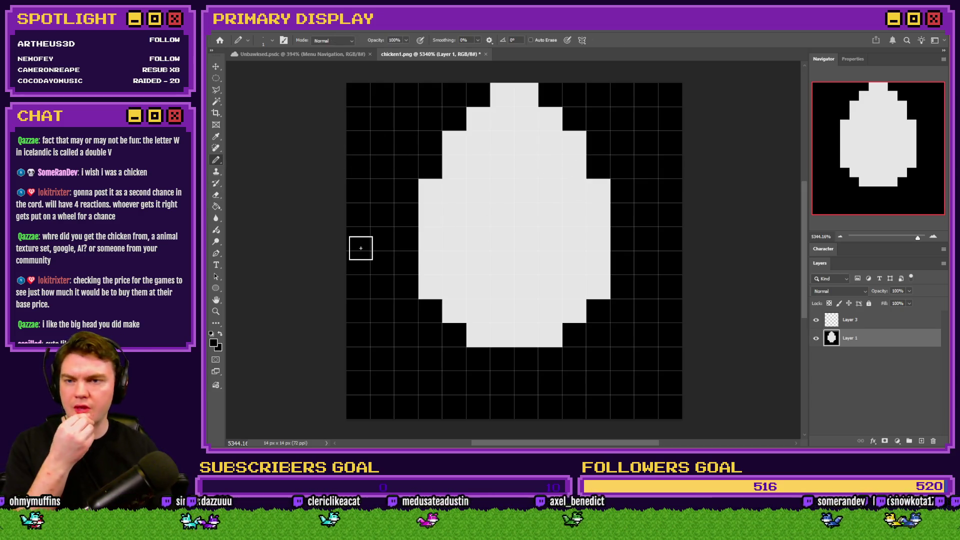
click(429, 192)
click(570, 192)
key(ctrl+z)
click(597, 190)
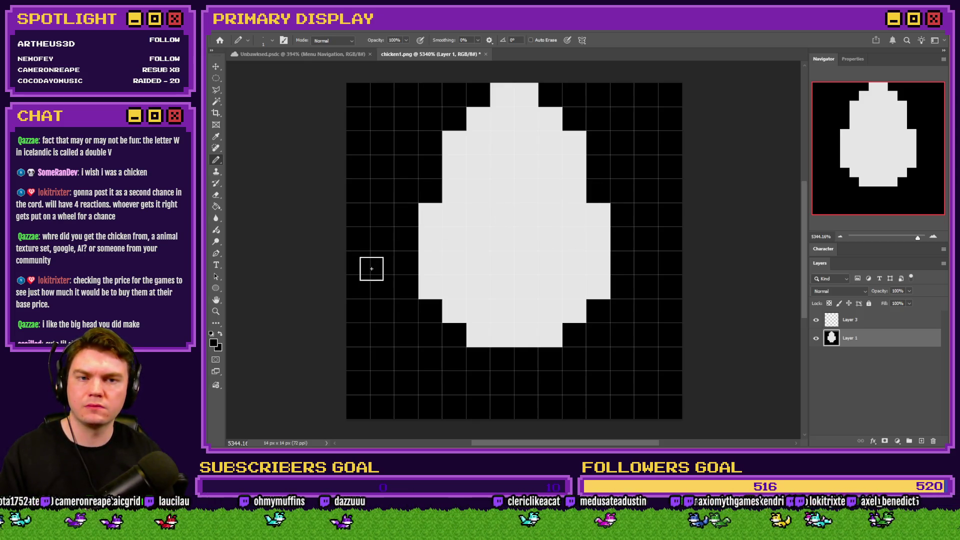
Fit the whole canvas in view and switch to the Eyedropper to sample orange
scroll(373, 265, down, 6)
scroll(421, 265, up, 2)
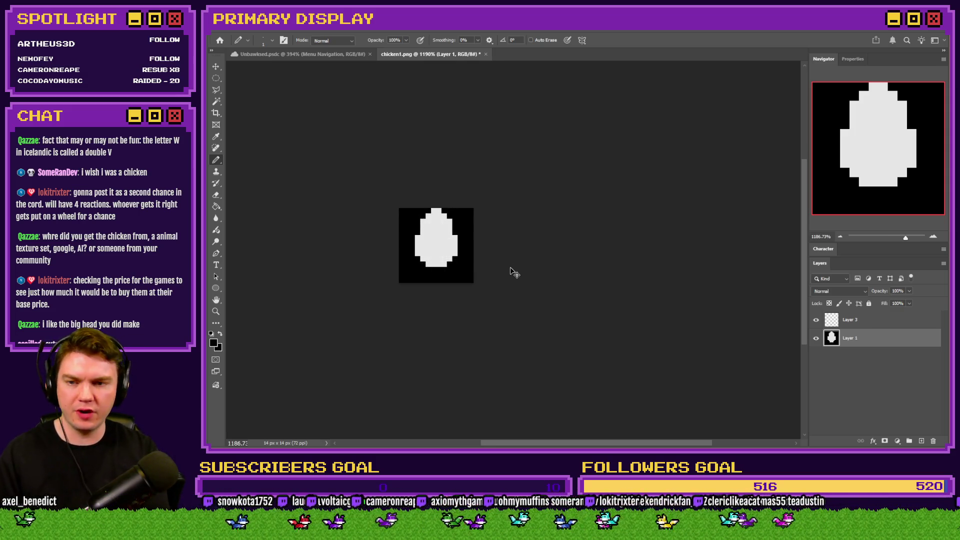
scroll(514, 273, down, 3)
key(ctrl+0)
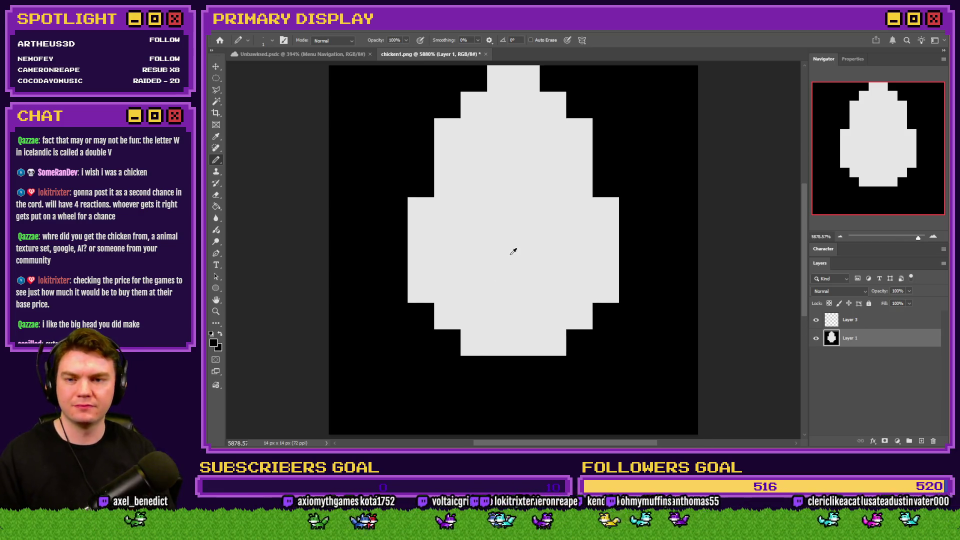
scroll(513, 253, down, 5)
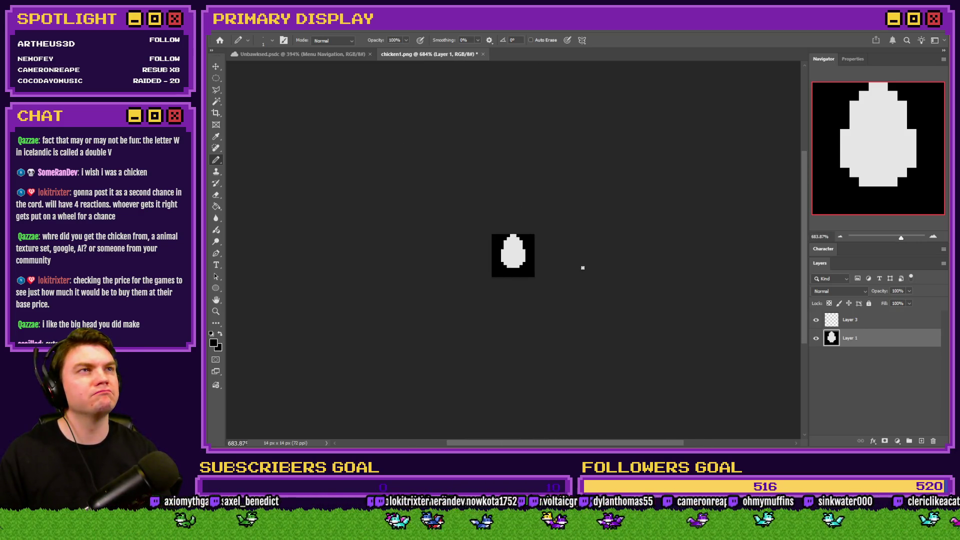
scroll(517, 264, up, 5)
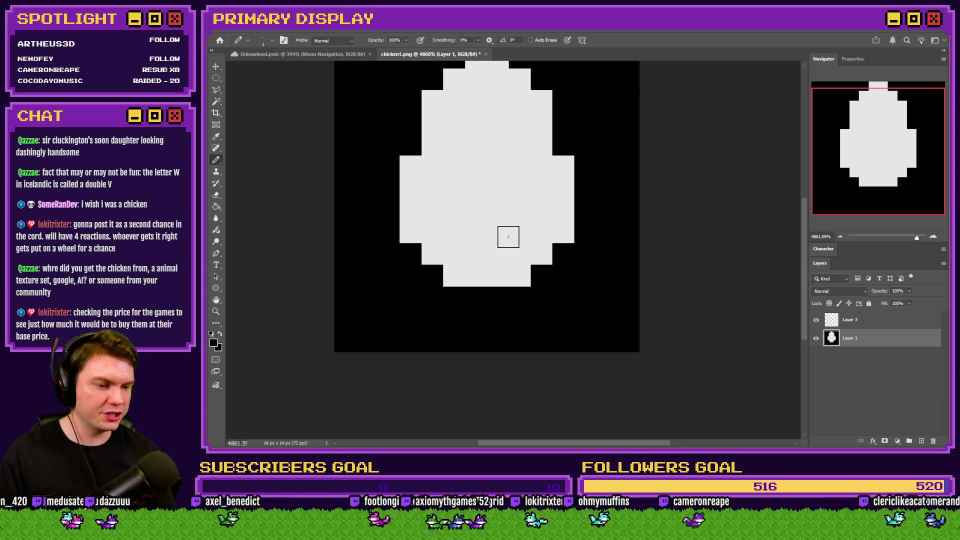
scroll(463, 236, up, 3)
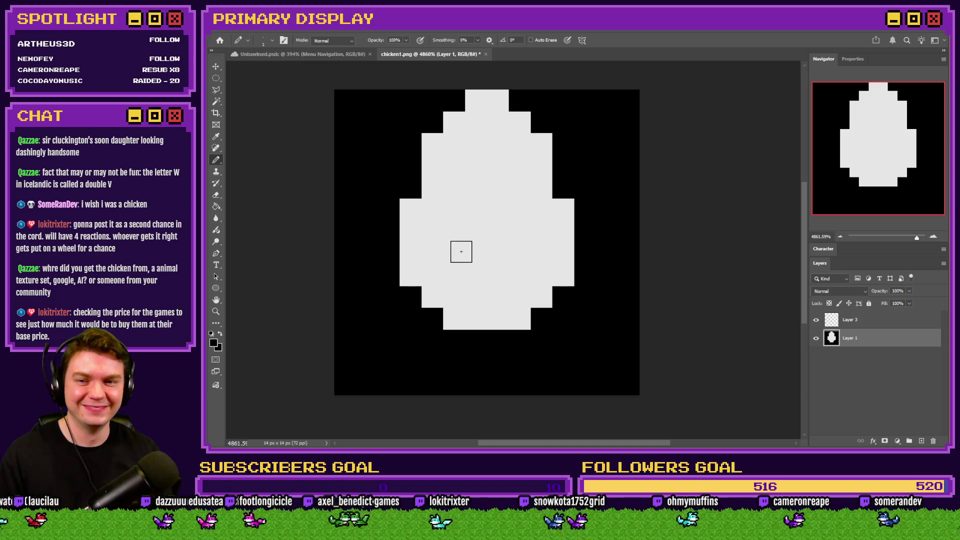
scroll(460, 257, left, 3)
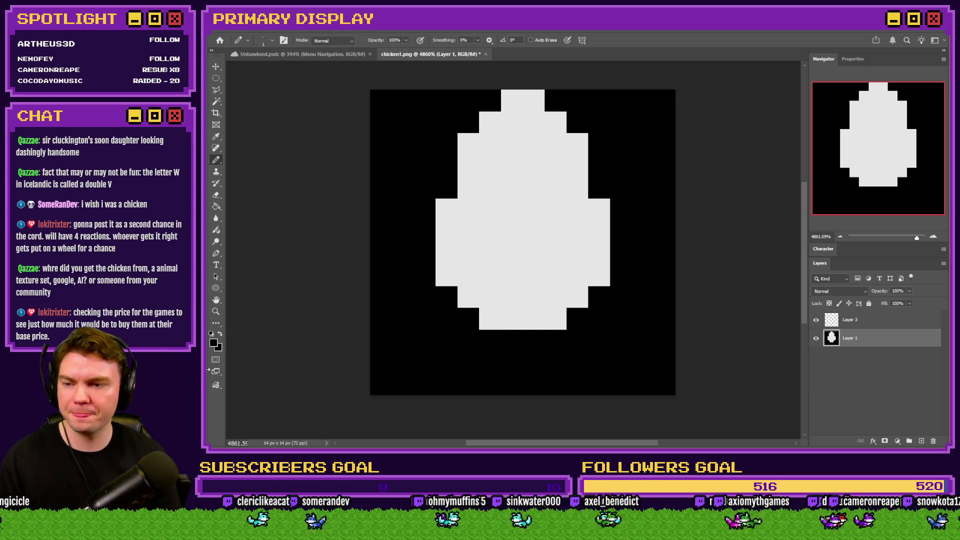
key(i)
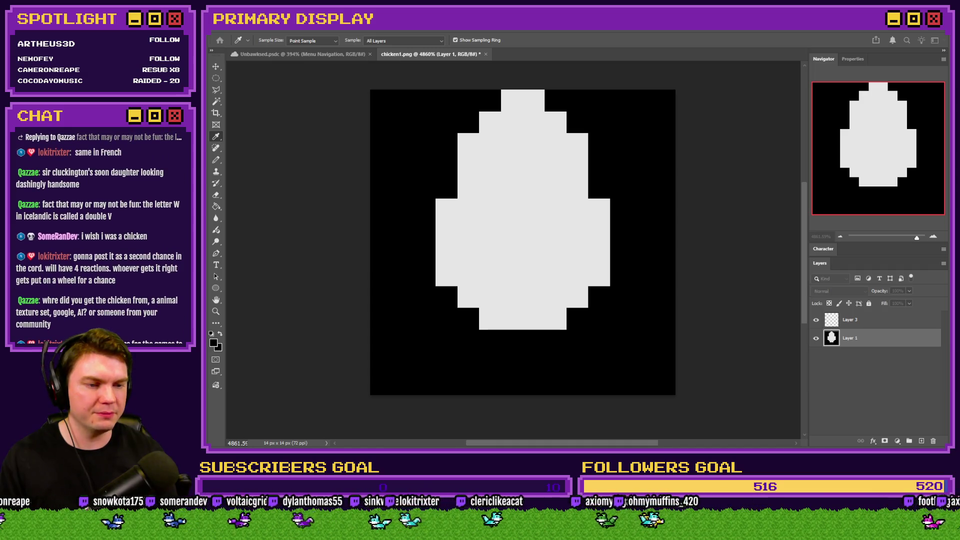
Draw the left orange leg diagonally below the body with an extended foot
key(b)
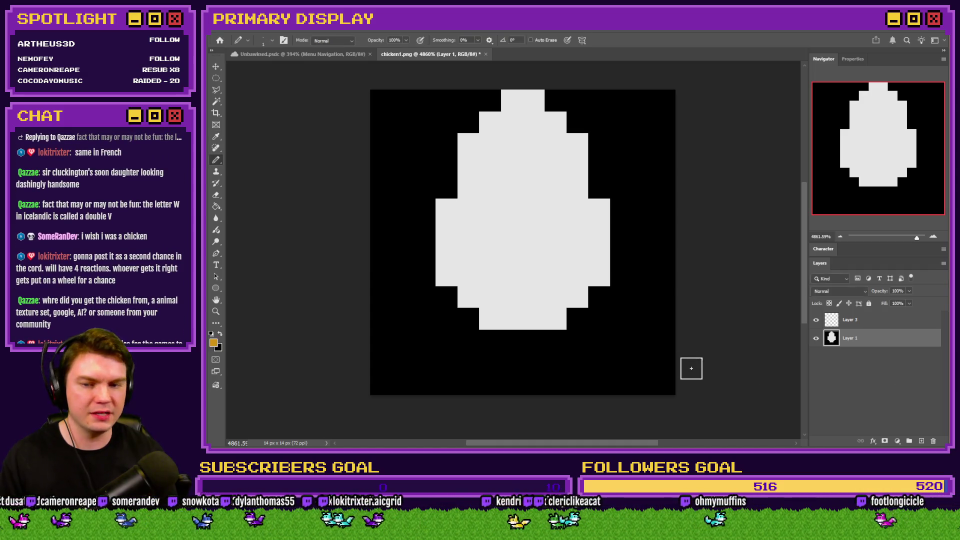
mouse_move(472, 321)
mouse_down()
mouse_move(456, 370)
mouse_move(427, 385)
mouse_up()
click(485, 364)
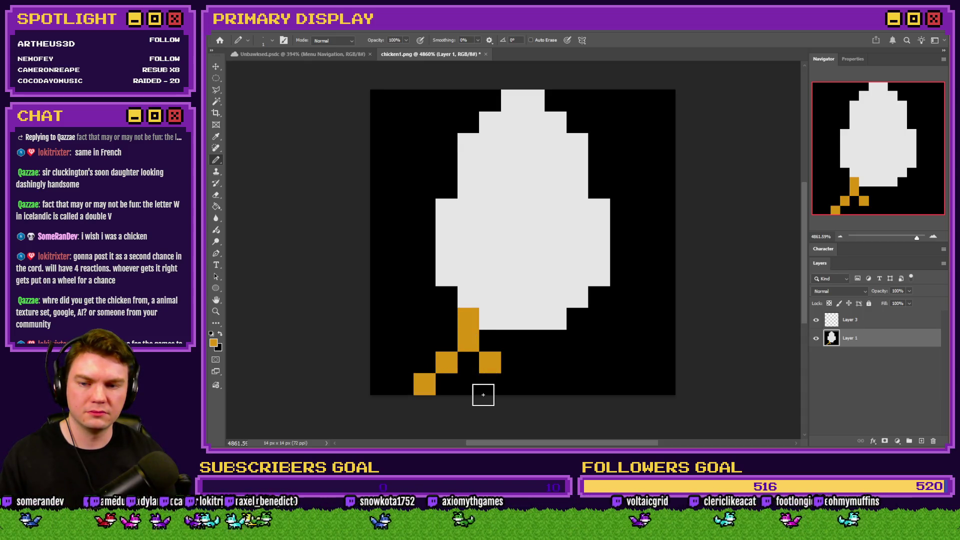
click(509, 384)
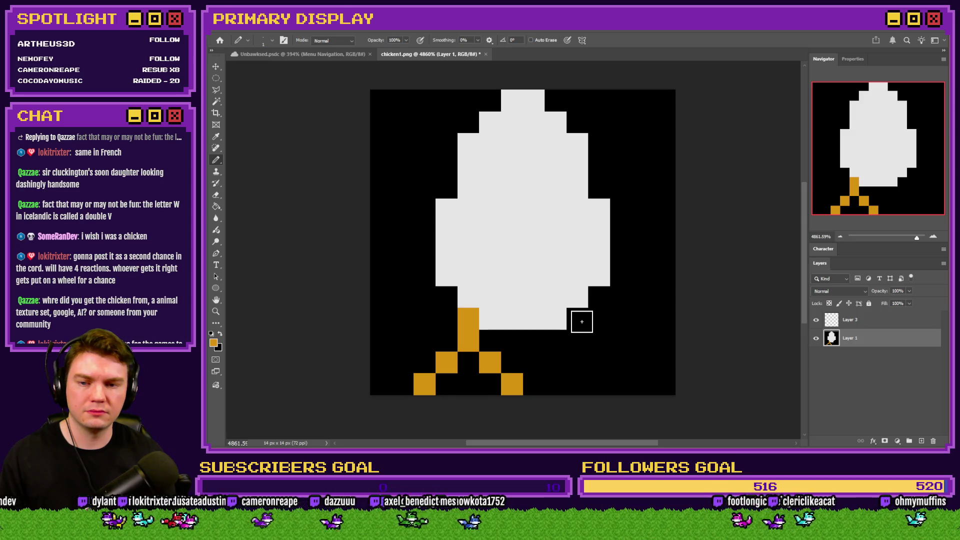
Draw the second orange leg down from the body's bottom with a wide foot
click(487, 297)
click(555, 297)
click(578, 319)
click(577, 340)
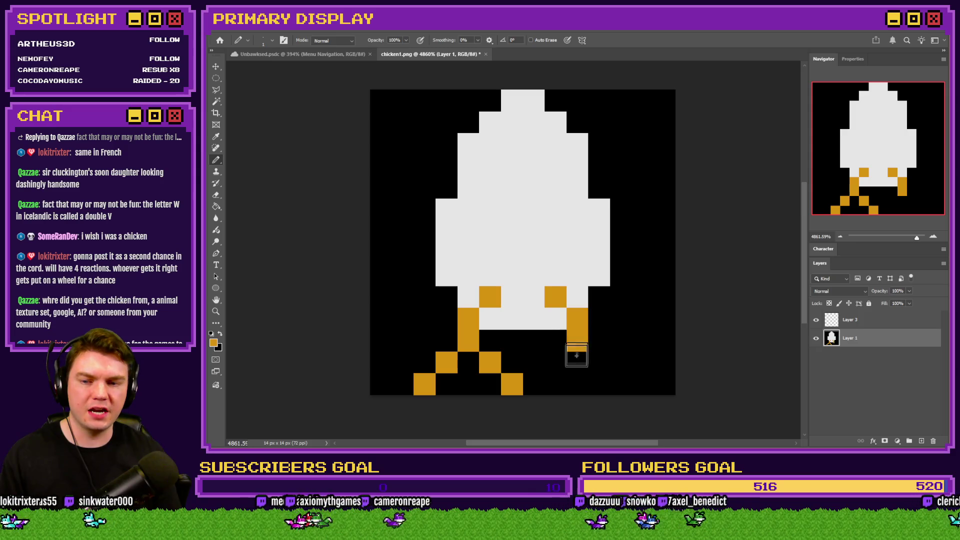
click(555, 361)
click(598, 361)
click(619, 384)
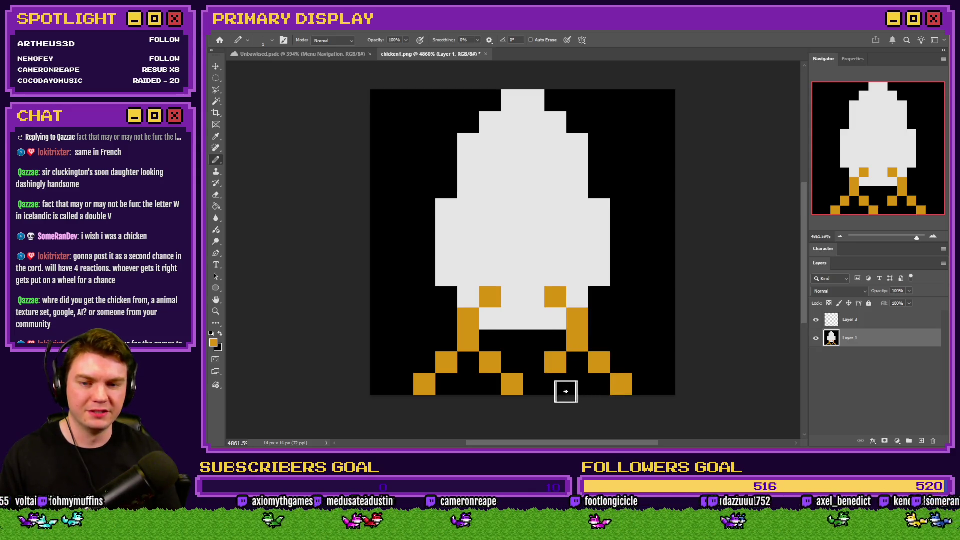
Blacken the outermost and centre foot pixels and restore the cells beside the leg tops to white
click(512, 384)
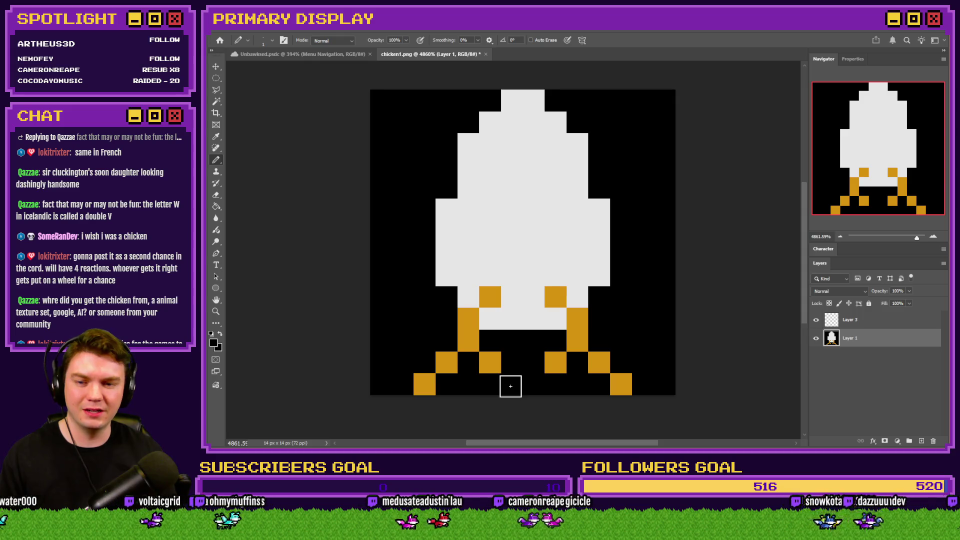
click(426, 385)
click(620, 383)
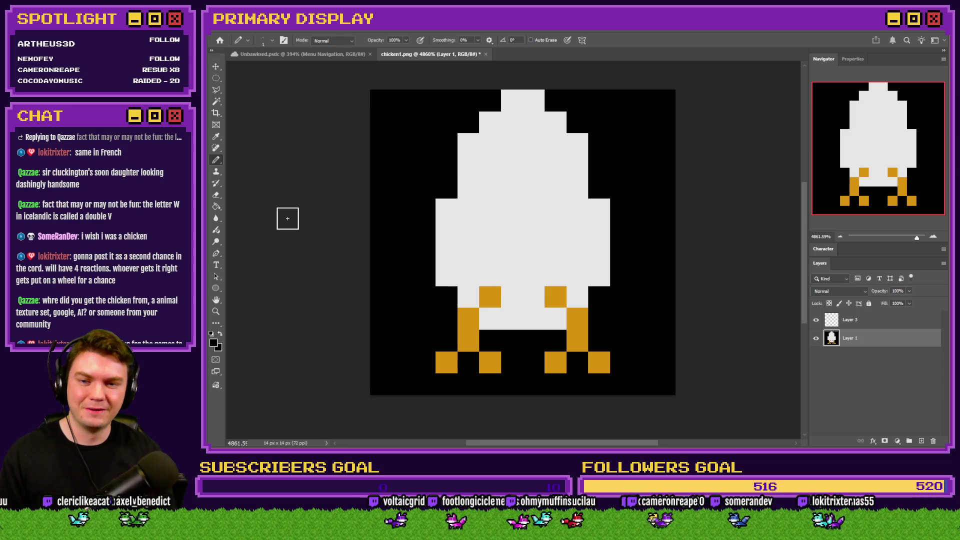
alt+click(492, 298)
click(468, 297)
click(575, 299)
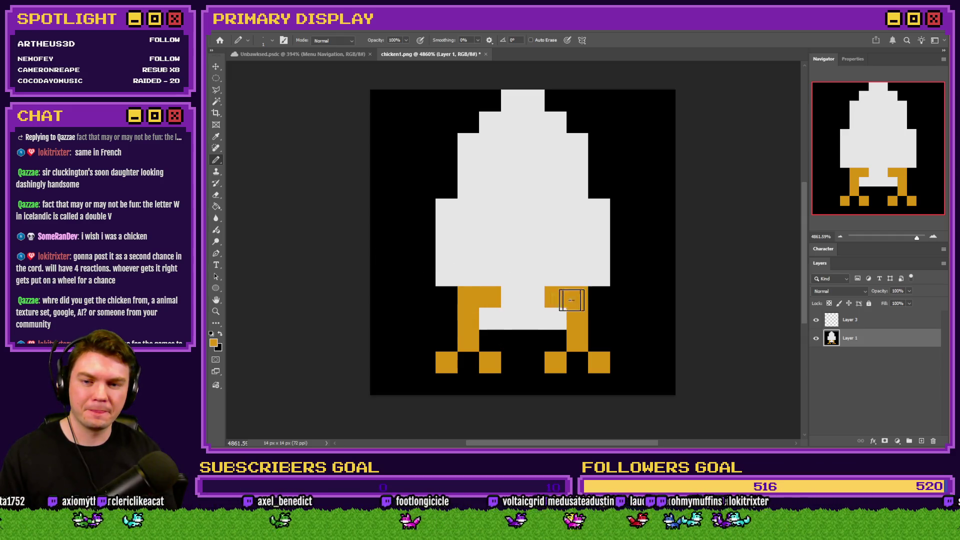
click(555, 299)
click(491, 300)
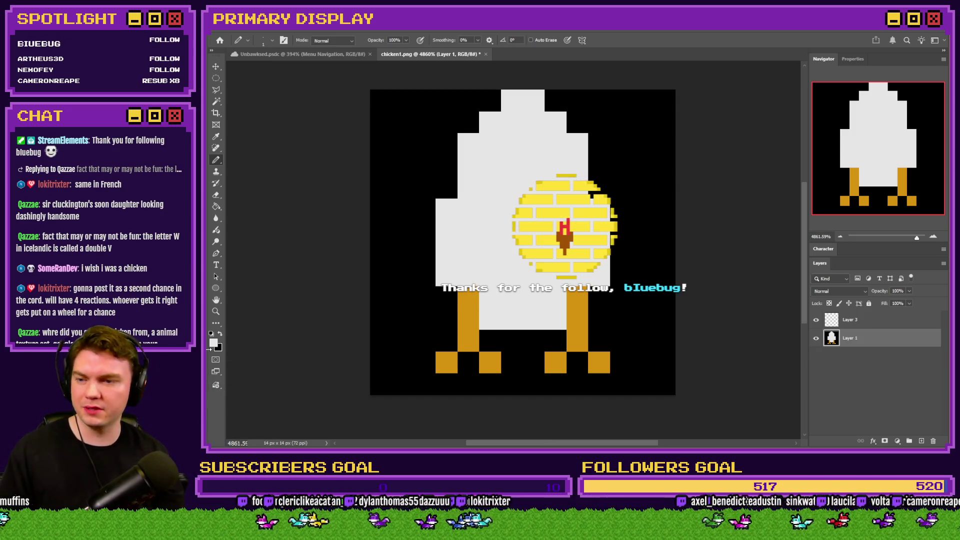
Paint dark grey shading under the body and beside the legs, keeping white between them
key(x)
key(i)
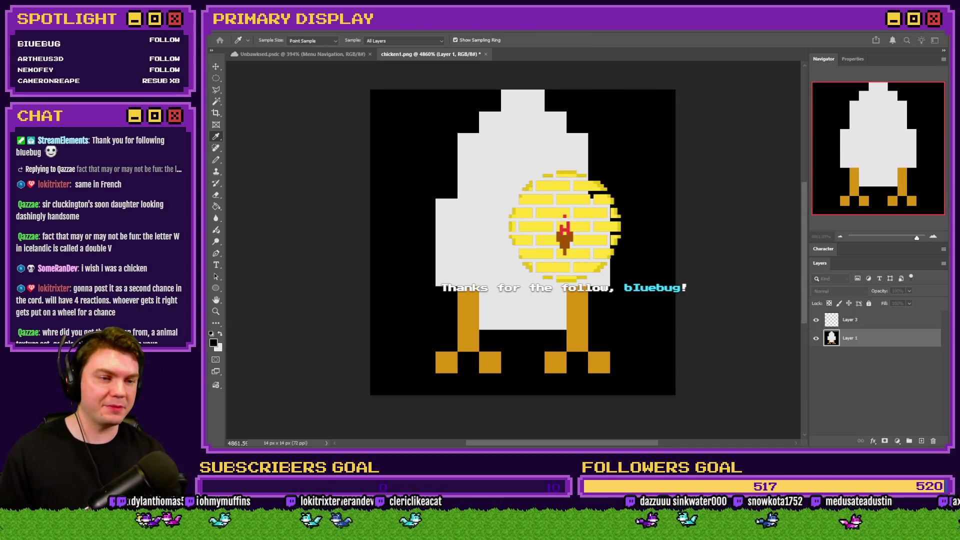
key(b)
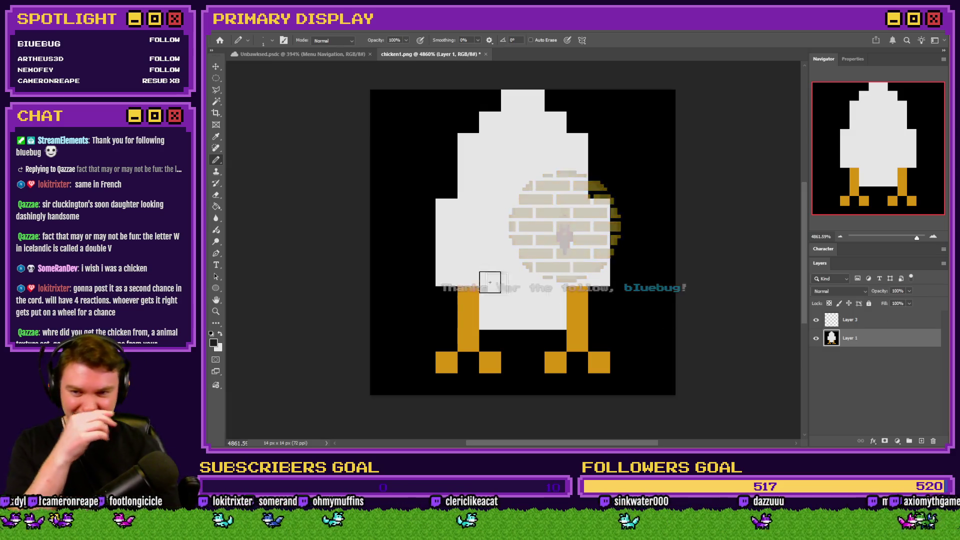
mouse_move(455, 276)
mouse_down()
mouse_move(480, 279)
mouse_move(491, 315)
mouse_up()
mouse_move(555, 322)
mouse_down()
mouse_move(555, 302)
mouse_move(596, 274)
mouse_up()
key(x)
click(490, 275)
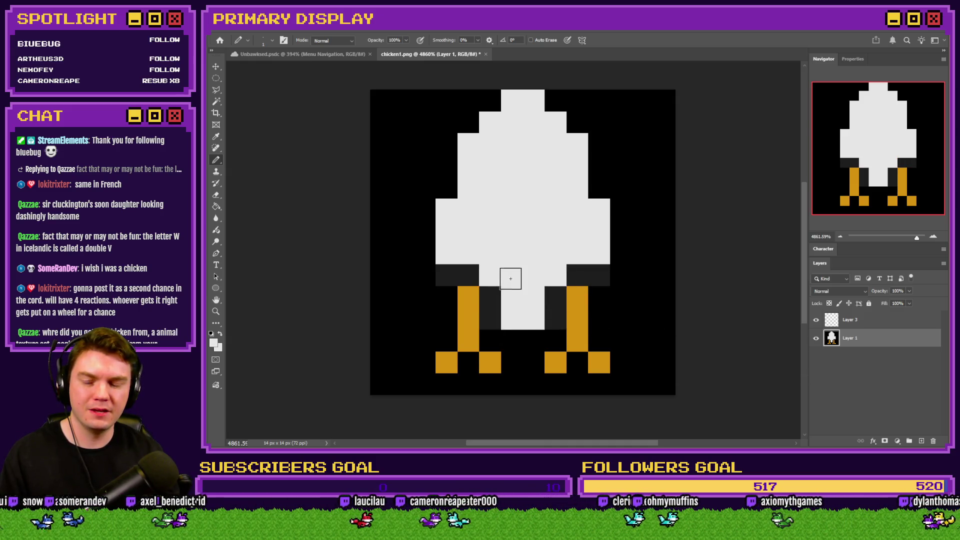
drag(502, 312, 553, 315)
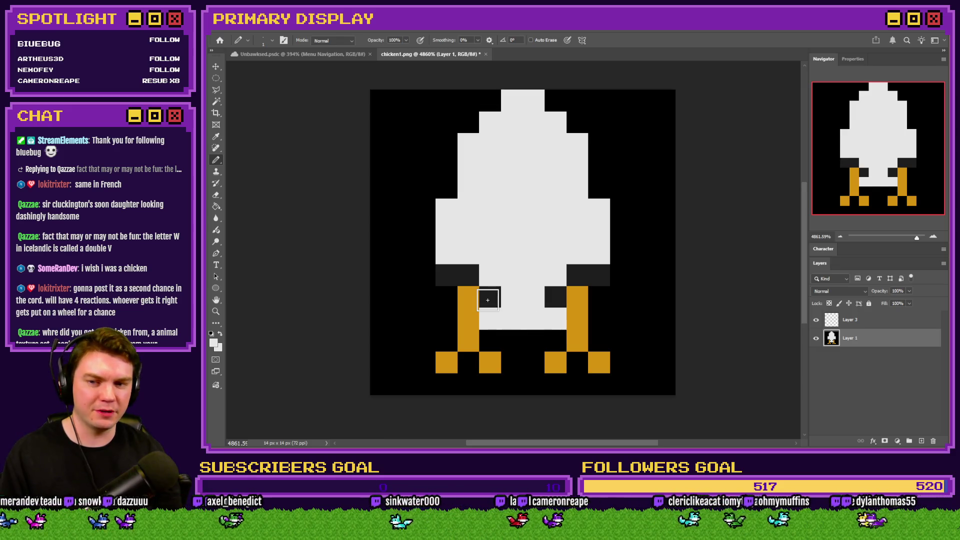
Touch up cells beside both legs with white and dark grey shading
click(447, 297)
click(599, 297)
alt+click(592, 279)
click(604, 300)
click(555, 318)
click(447, 297)
click(490, 318)
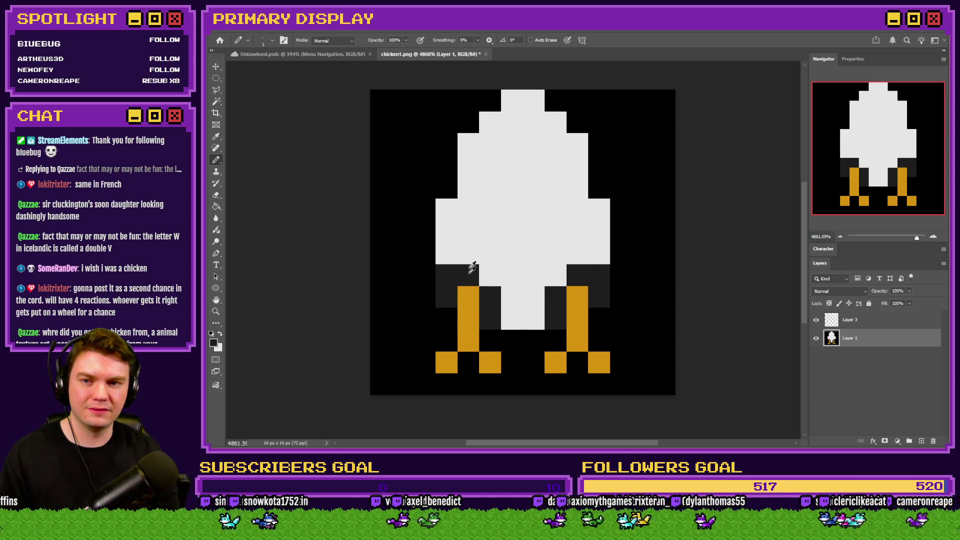
Select the lower part of the chicken and nudge it down one pixel
click(215, 78)
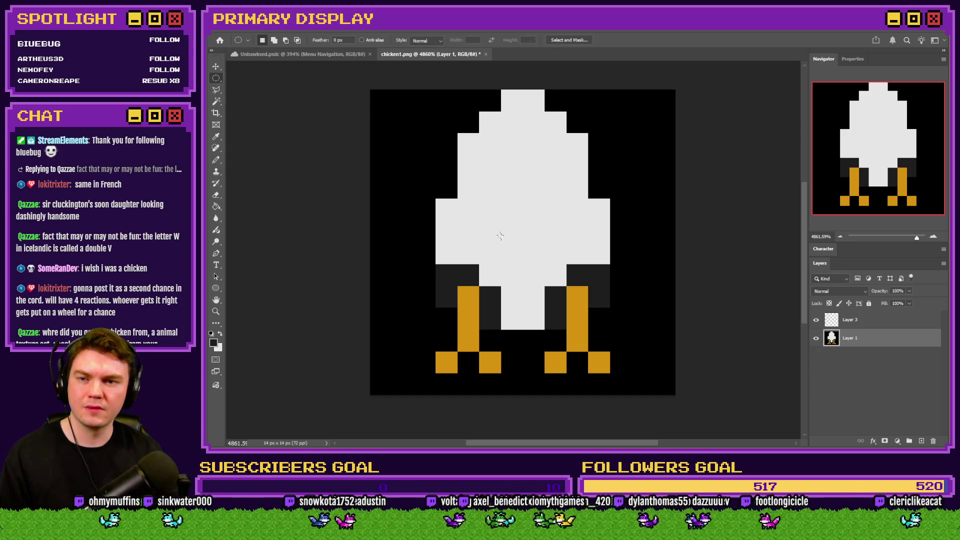
drag(215, 78, 250, 78)
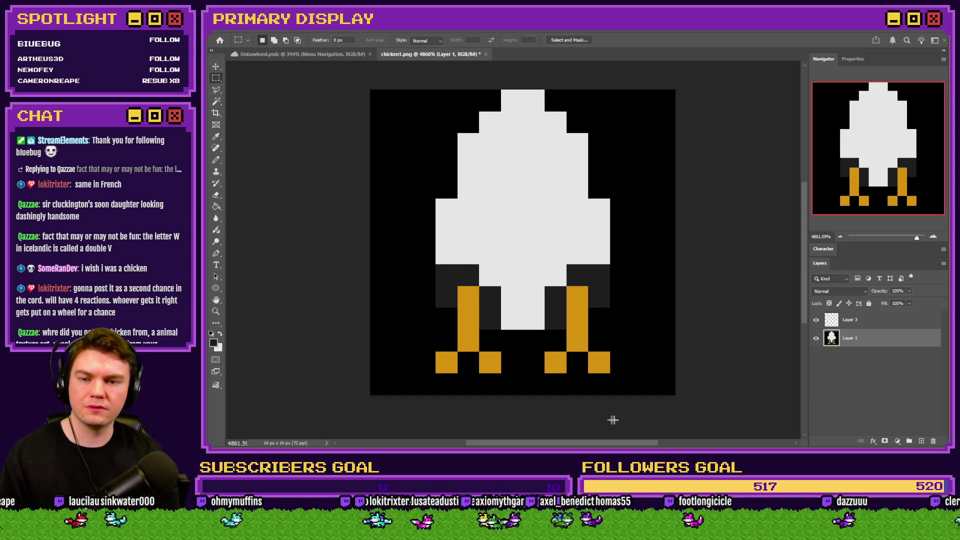
mouse_move(602, 368)
mouse_down()
mouse_move(461, 248)
mouse_move(424, 238)
mouse_move(445, 250)
mouse_up()
key(ctrl+apostrophe)
key(ctrl+Down)
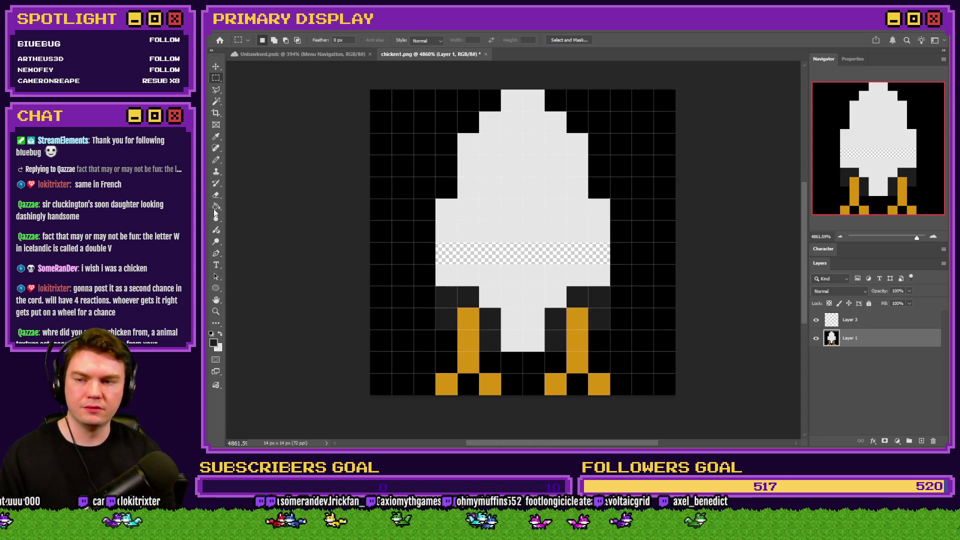
Fill the transparent gap in the body white and paint out dark pixels near the legs
click(216, 160)
key(x)
drag(446, 253, 600, 253)
drag(215, 83, 246, 86)
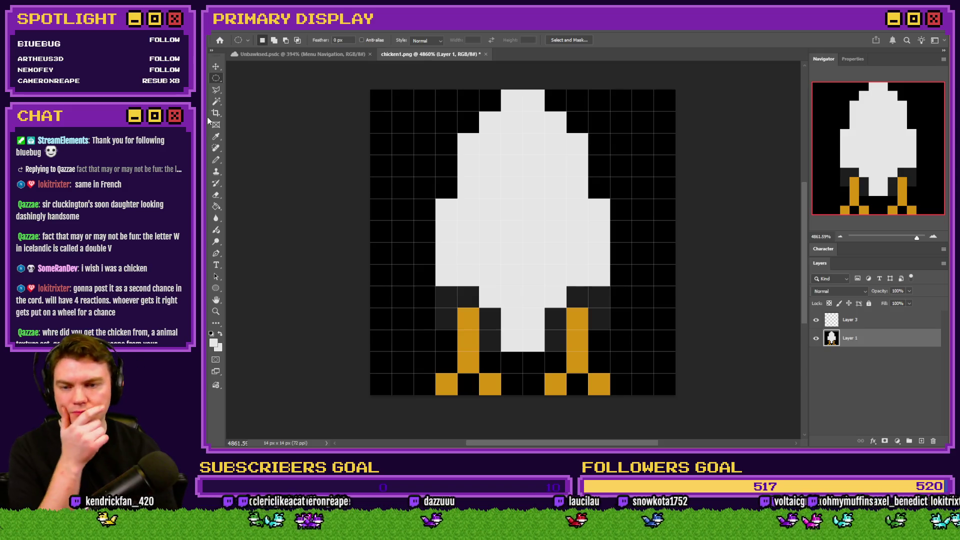
click(216, 160)
mouse_move(447, 318)
mouse_down()
mouse_move(447, 297)
mouse_move(488, 318)
mouse_move(553, 325)
mouse_move(585, 300)
mouse_move(583, 322)
mouse_up()
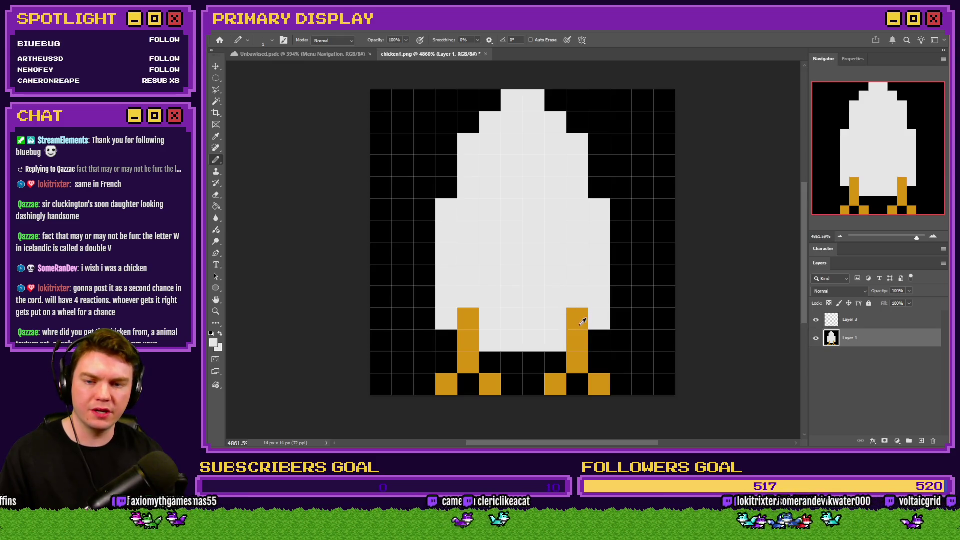
Set black as the drawing colour and switch to the Notepad chicken ideas list
click(214, 343)
key(Return)
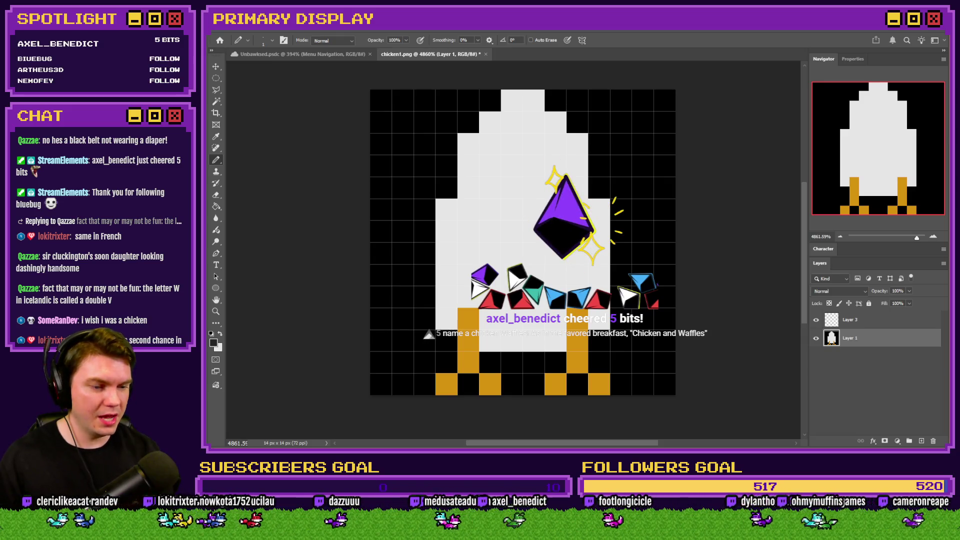
key(alt+Tab)
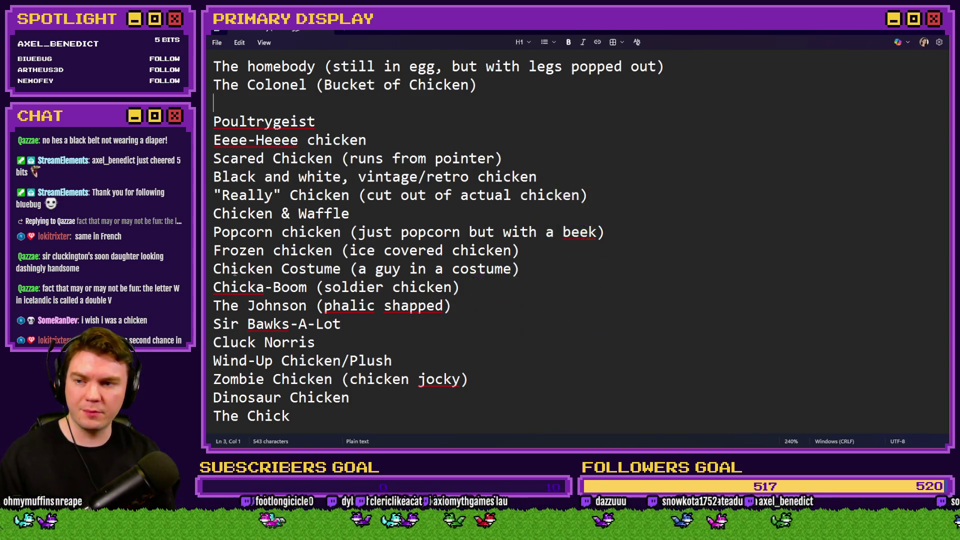
Select the Chicken & Waffle line in Notepad, then return to Photoshop
drag(353, 214, 226, 212)
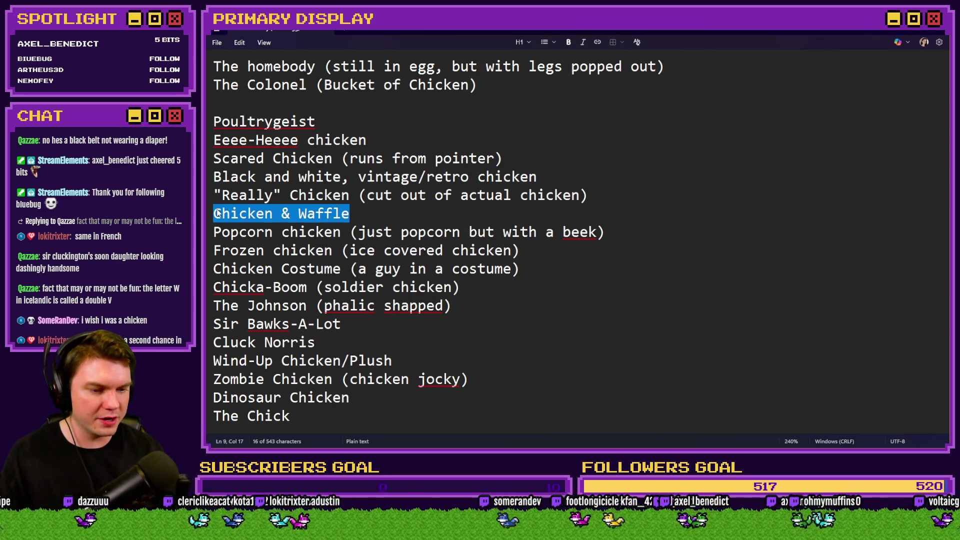
key(alt+Tab)
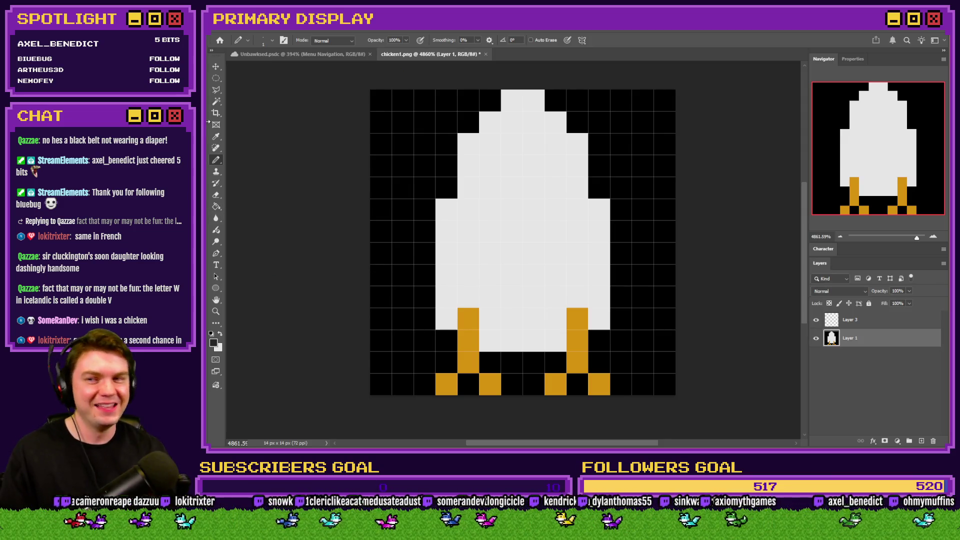
Pencil dark grey pixels around the tops of the left and right orange legs
click(216, 79)
click(250, 86)
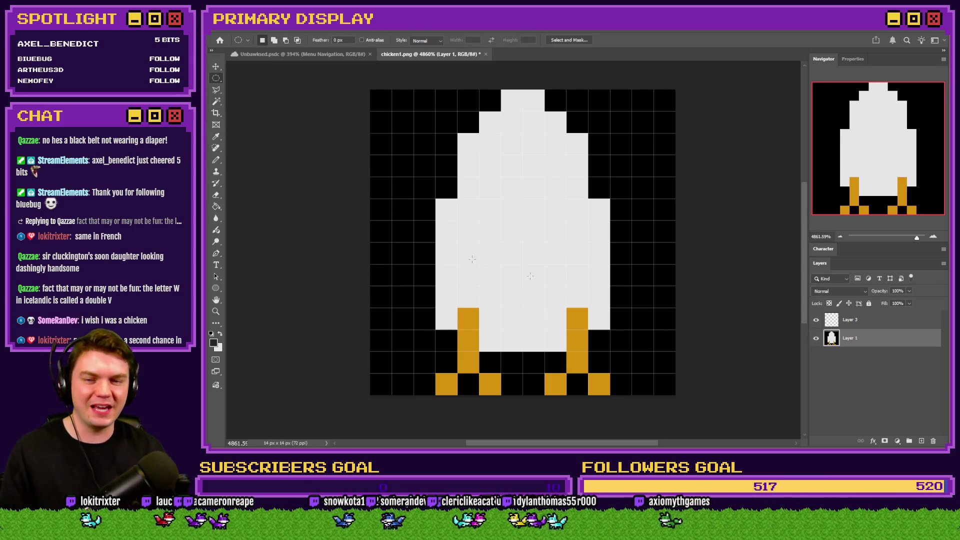
click(217, 161)
mouse_move(454, 305)
mouse_down()
mouse_move(467, 302)
mouse_move(458, 305)
mouse_move(491, 320)
mouse_up()
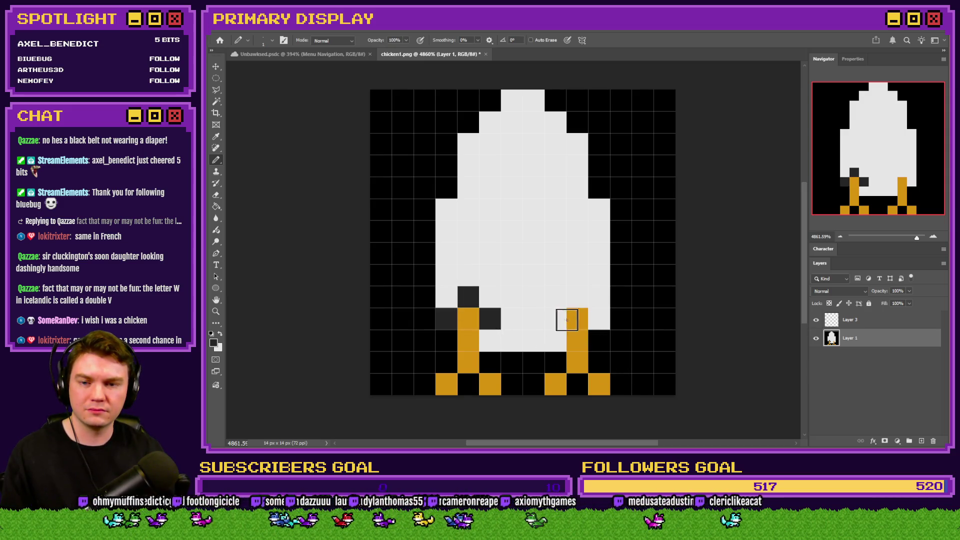
click(555, 318)
click(577, 297)
click(599, 319)
click(490, 340)
click(556, 340)
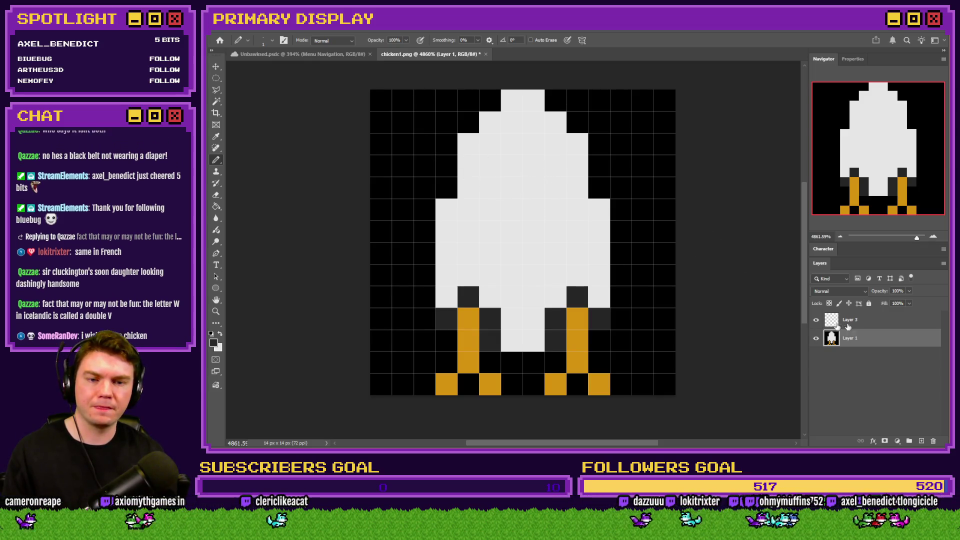
Magic Wand the black background left of the chicken and delete it
click(216, 101)
click(392, 129)
key(Delete)
click(626, 128)
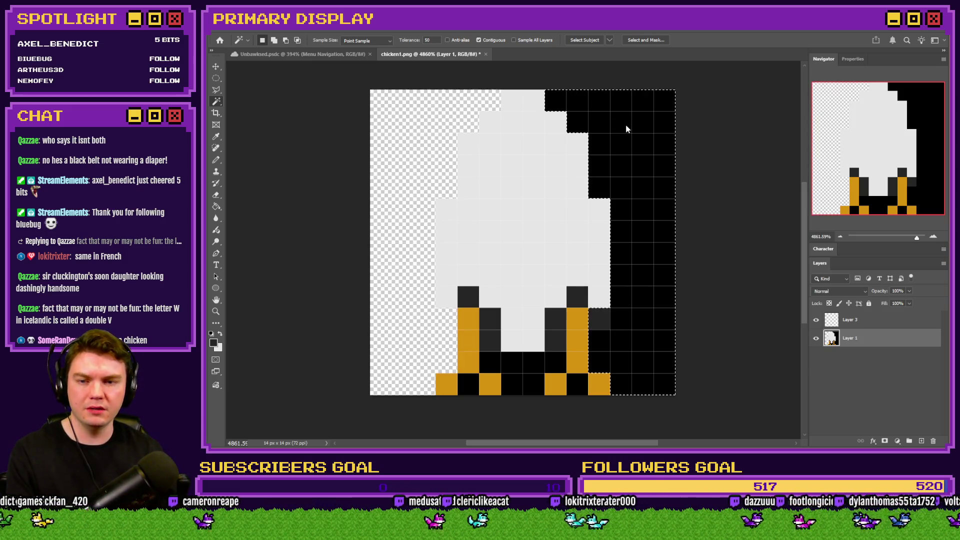
Clear the remaining black regions, including the lone black pixels beside the feet
key(Delete)
click(526, 376)
key(Delete)
click(470, 385)
key(Delete)
click(575, 385)
key(Delete)
Add a new layer beneath the chicken and fill it green with the Paint Bucket
key(m)
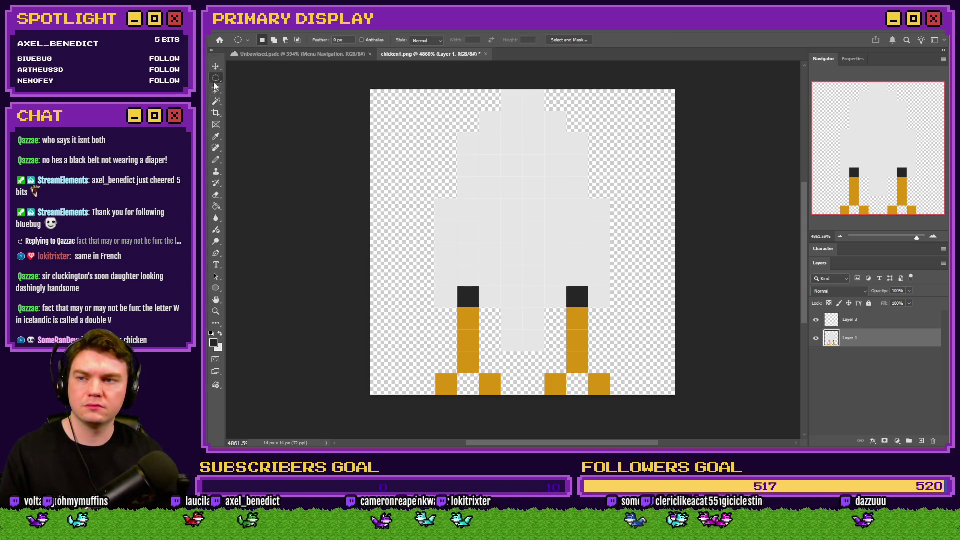
right_click(216, 78)
click(245, 79)
click(216, 195)
click(216, 205)
key(ctrl+Tab)
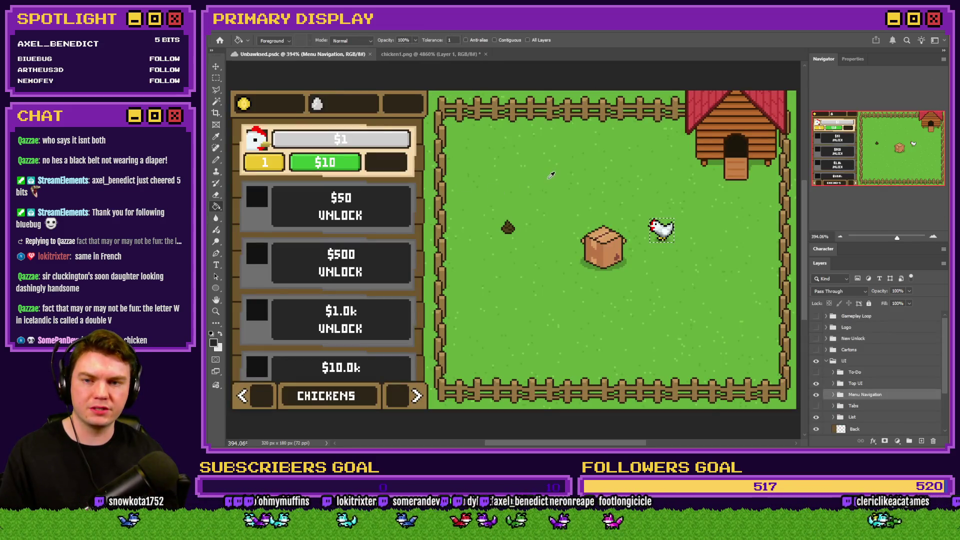
click(458, 54)
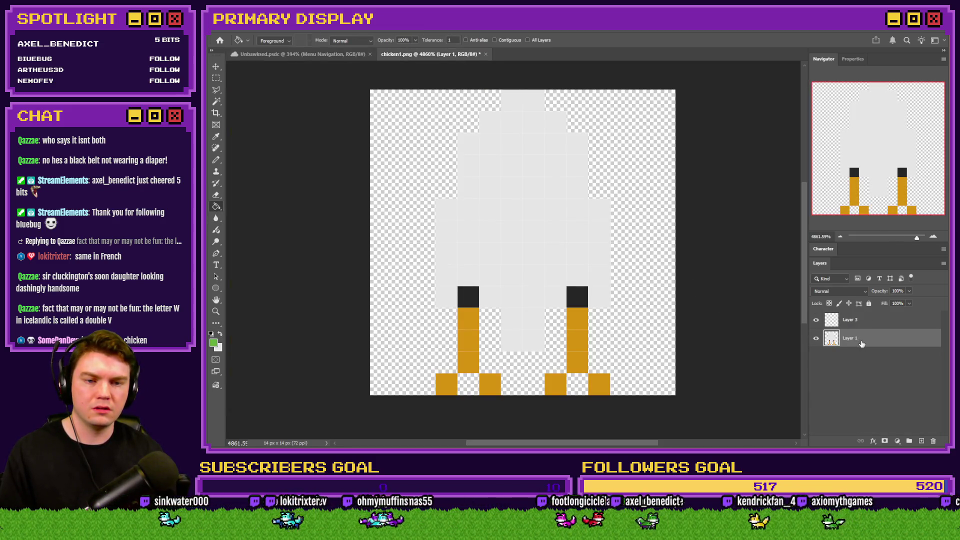
ctrl+click(927, 441)
click(638, 284)
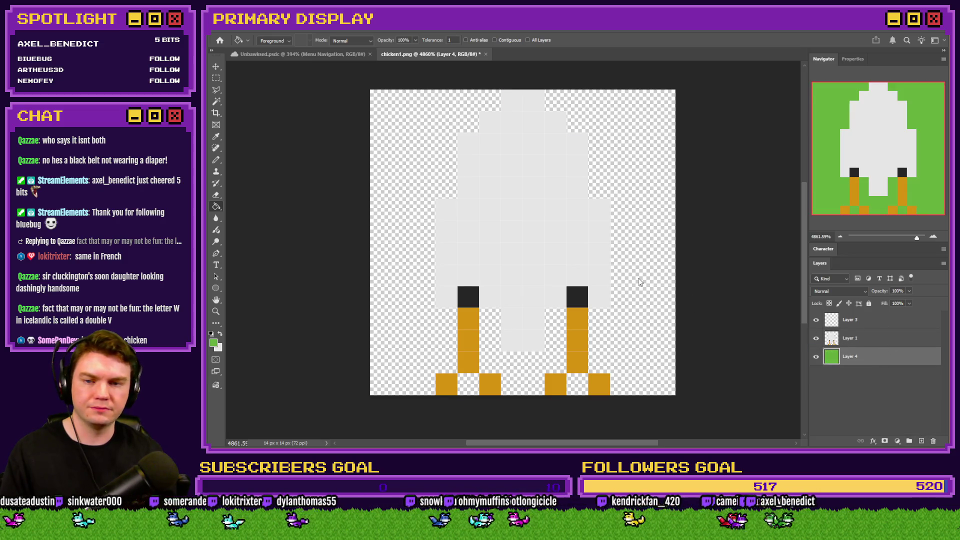
Return to the Pencil tool and bring up the Unbawksed.psdc mockup
click(216, 78)
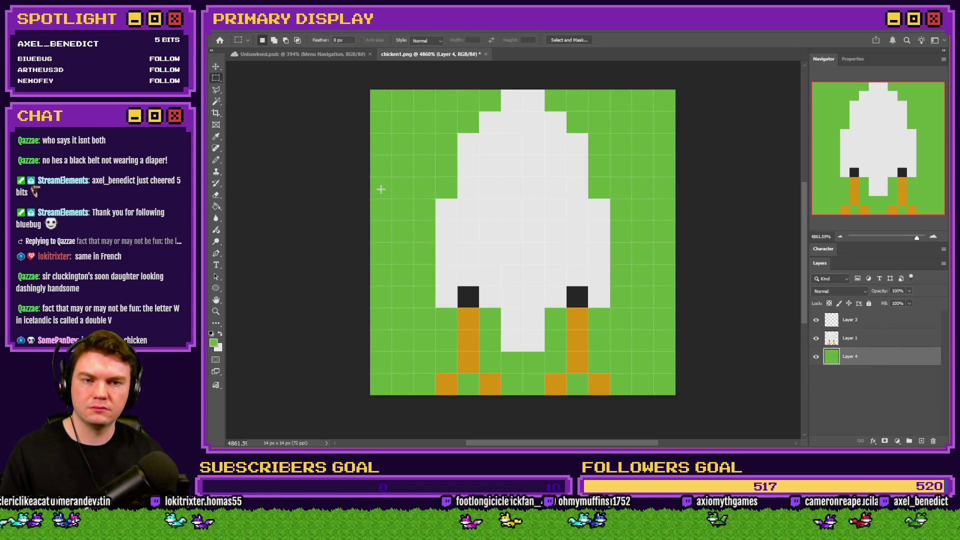
scroll(380, 189, down, 3)
scroll(387, 198, up, 2)
scroll(387, 197, up, 3)
click(217, 160)
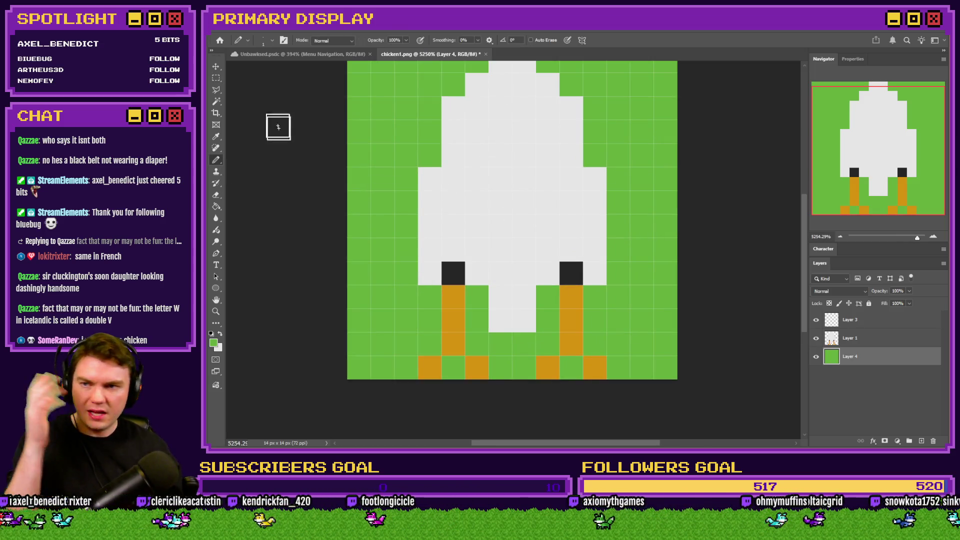
click(299, 56)
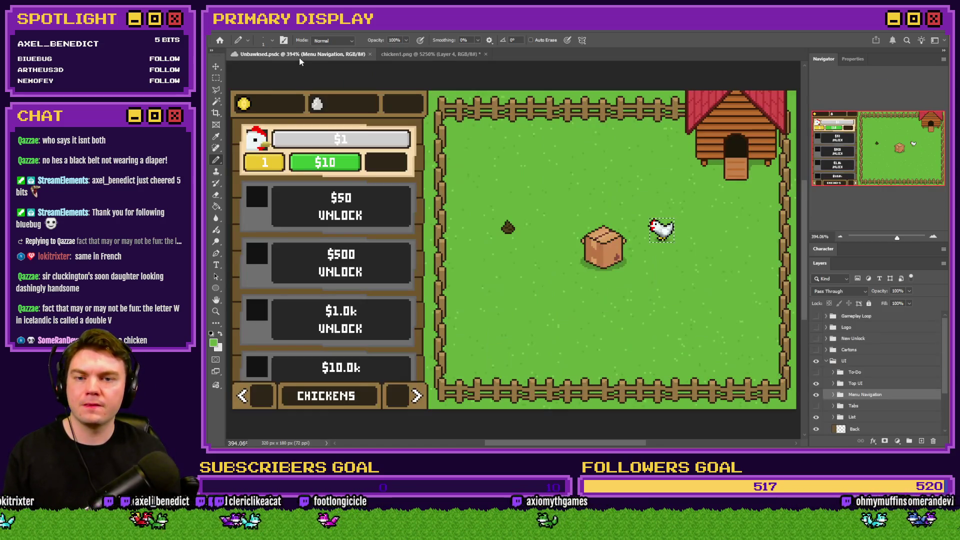
Expand the Items group in the mockup and make the Eggs group visible
click(216, 79)
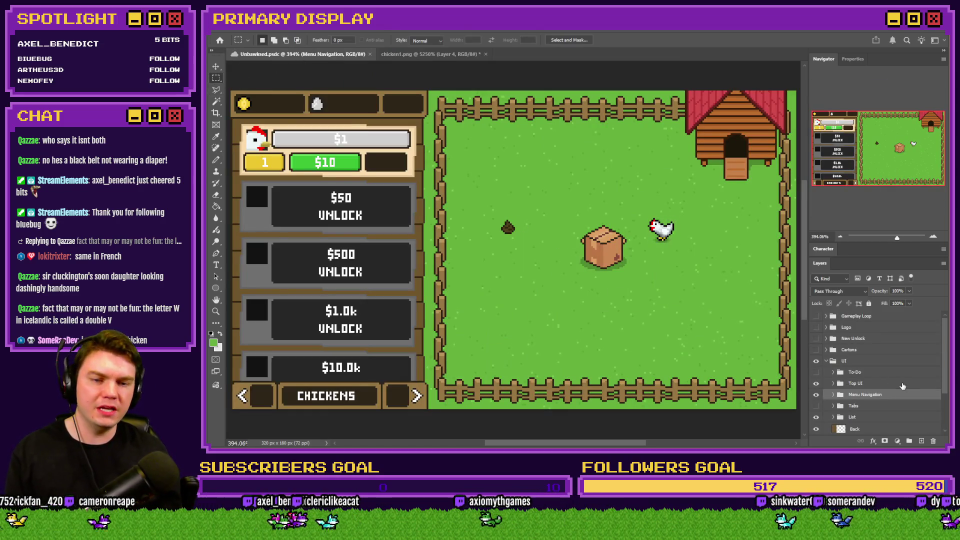
click(826, 361)
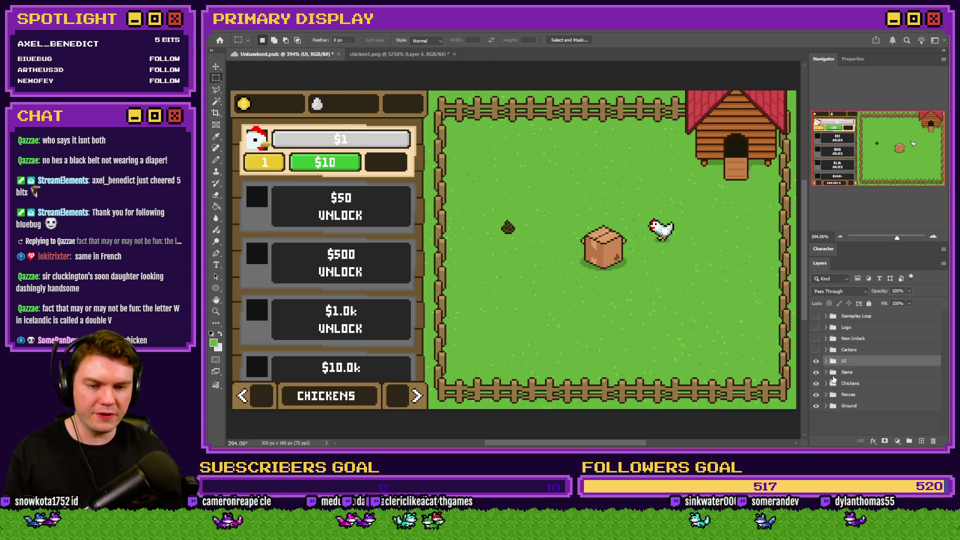
alt+click(825, 372)
scroll(836, 367, down, 1)
click(833, 350)
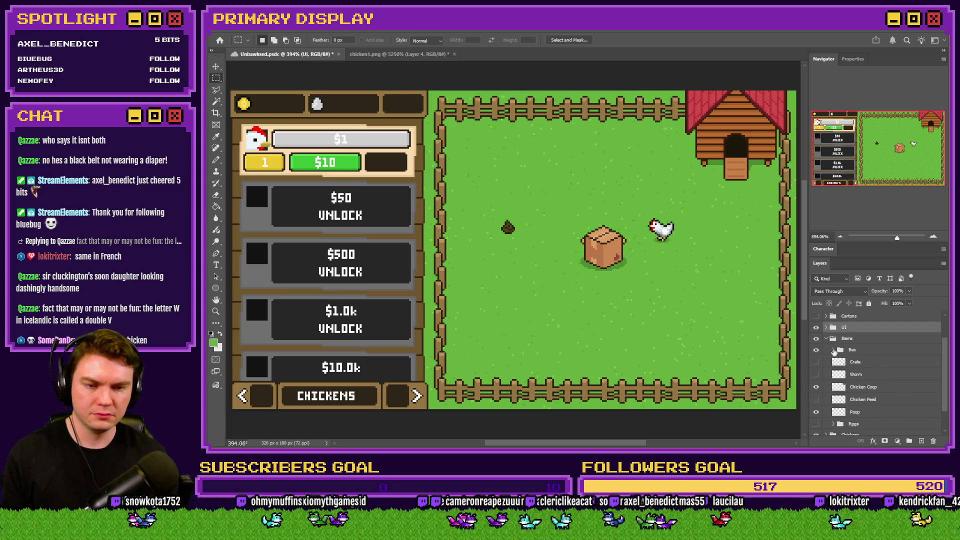
scroll(834, 389, down, 1)
click(816, 413)
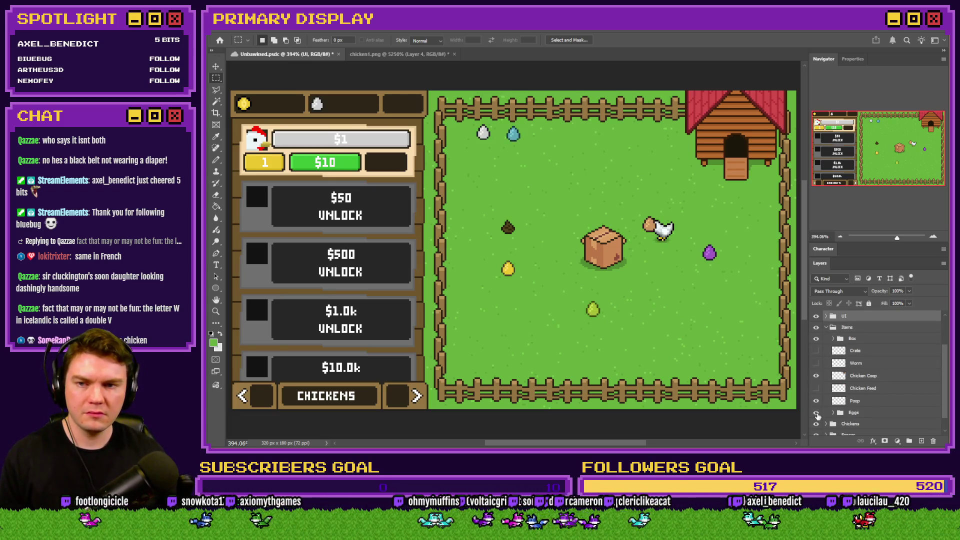
click(834, 413)
scroll(877, 400, down, 5)
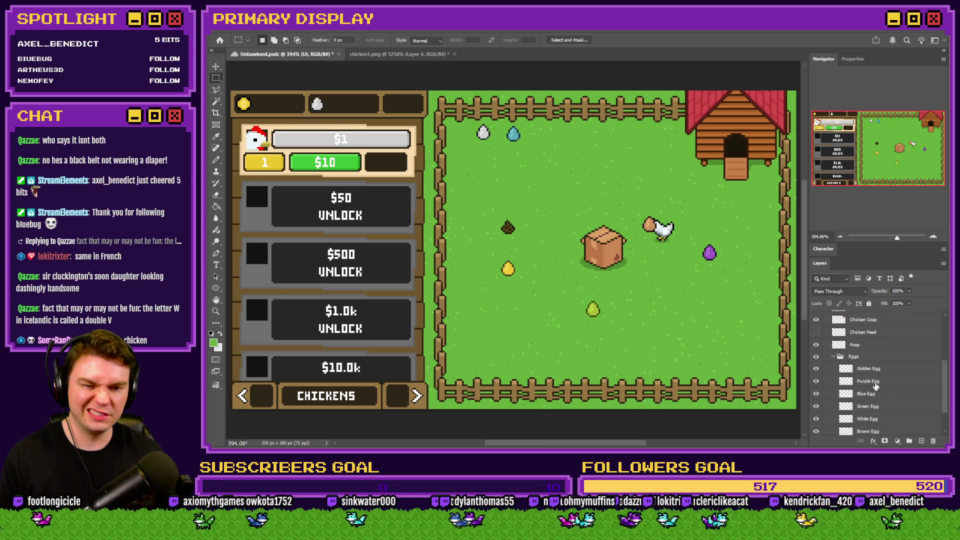
Compare the White Egg layer against the chicken in chicken1.png, then delete it and re-show Layer 1
click(885, 397)
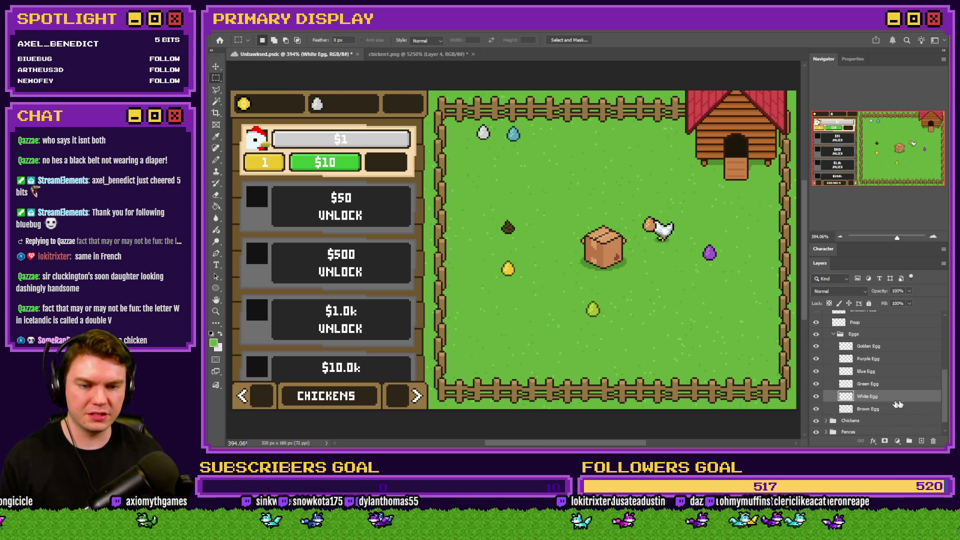
click(835, 336)
click(394, 53)
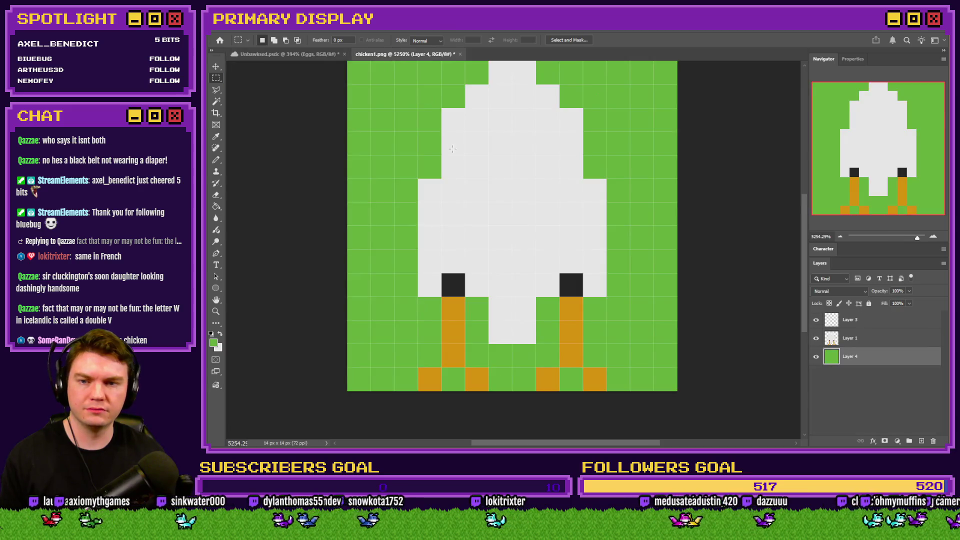
click(816, 339)
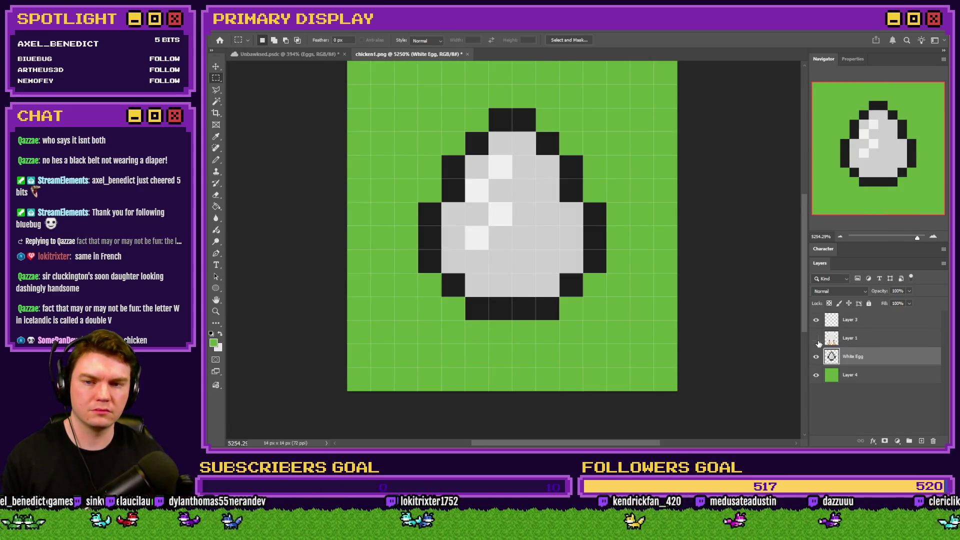
scroll(575, 280, down, 3)
scroll(575, 280, up, 2)
drag(575, 277, 574, 239)
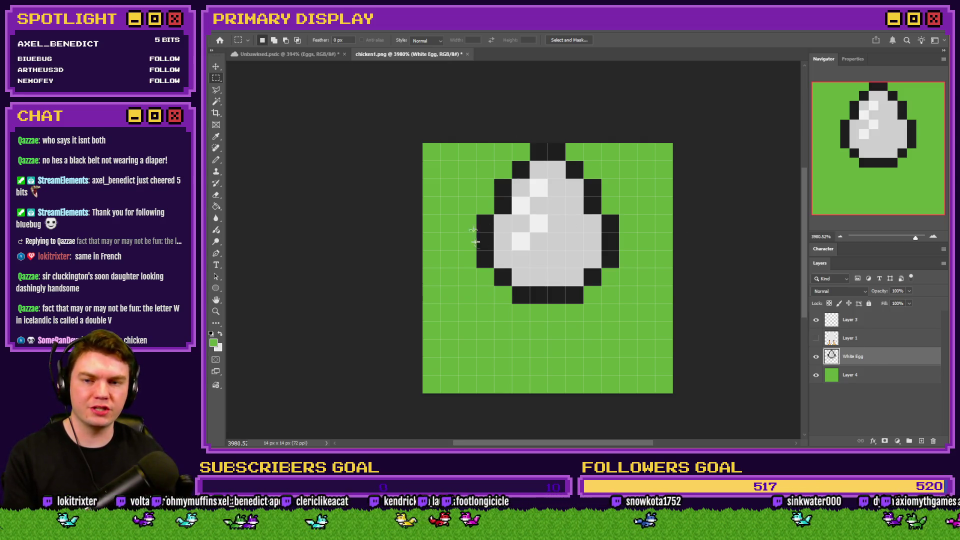
key(Delete)
click(816, 338)
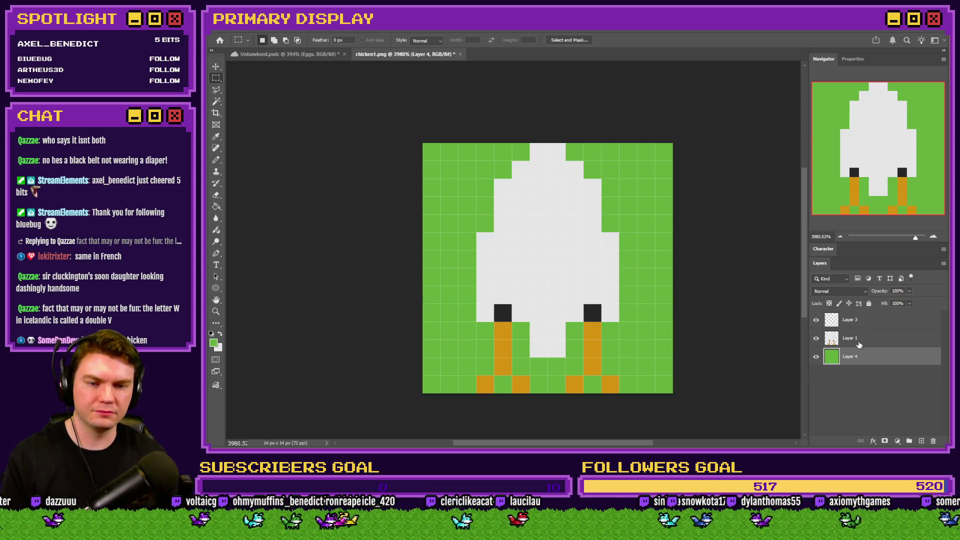
Sample black from the eye and touch up black and white pixels beside both legs
click(217, 161)
alt+click(504, 311)
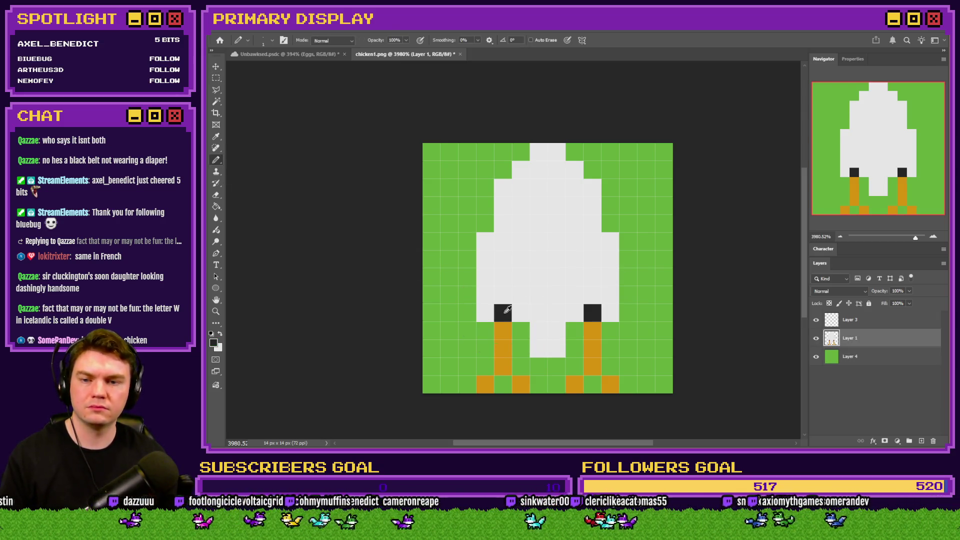
mouse_move(523, 331)
mouse_down()
mouse_move(521, 349)
mouse_move(521, 330)
mouse_up()
key(ctrl+z)
click(484, 330)
click(574, 331)
click(610, 330)
click(586, 349)
key(ctrl+z)
click(578, 348)
alt+click(605, 312)
click(609, 330)
click(478, 328)
Draw the black outline up the chicken's left side and along the bottom edge by the feet
mouse_move(485, 349)
mouse_down()
mouse_move(463, 317)
mouse_move(465, 242)
mouse_move(482, 205)
mouse_move(502, 165)
mouse_move(575, 148)
mouse_move(628, 289)
mouse_move(612, 346)
mouse_move(536, 367)
mouse_up()
click(485, 367)
click(467, 385)
click(510, 379)
click(520, 367)
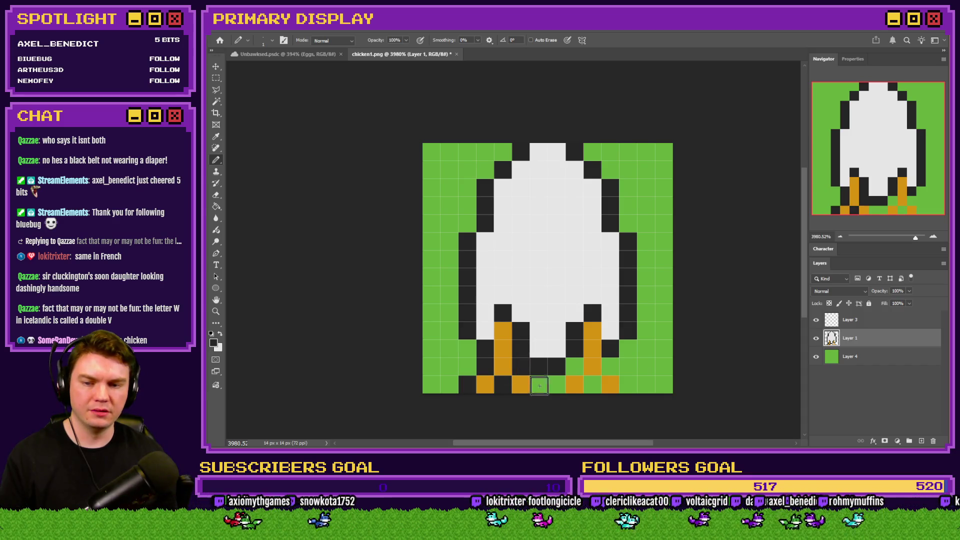
click(557, 385)
click(574, 367)
click(539, 385)
click(592, 385)
click(610, 367)
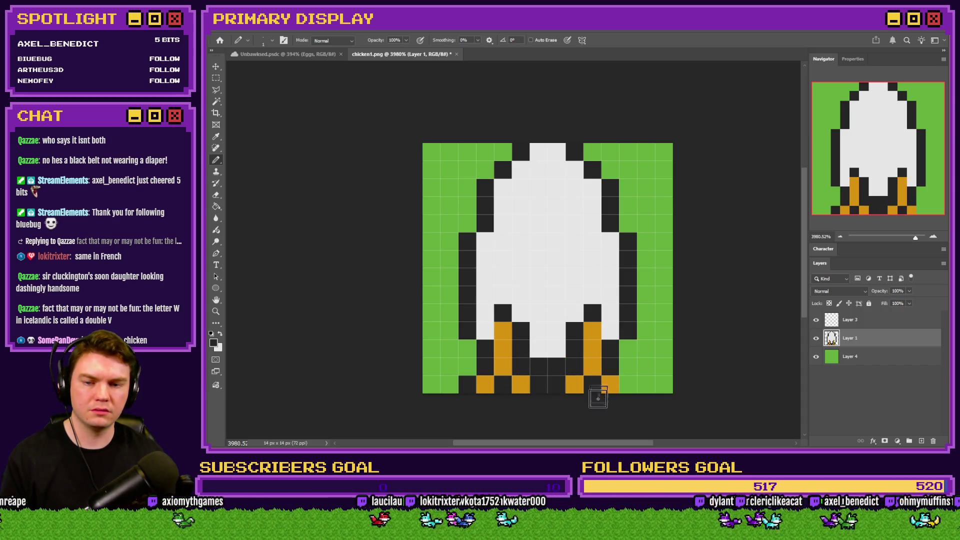
click(628, 385)
click(300, 54)
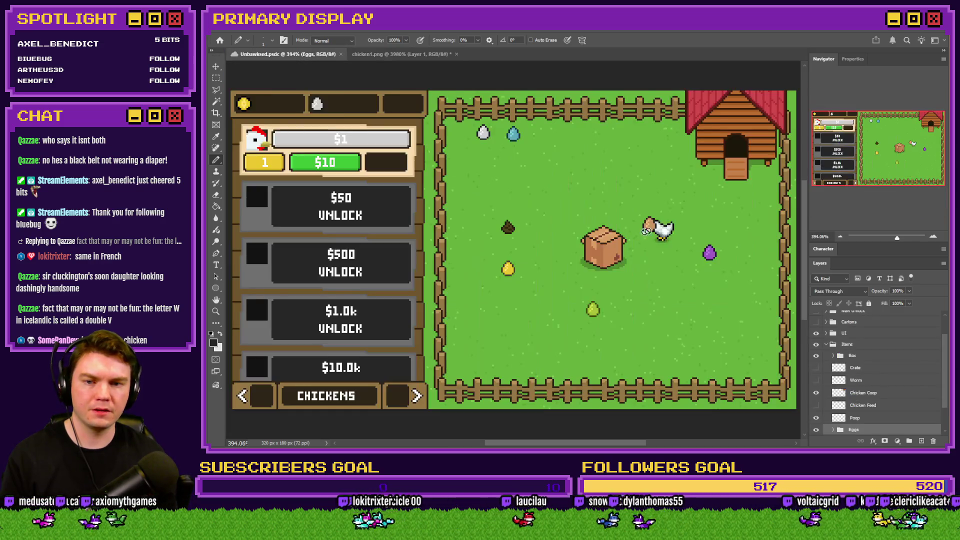
Zoom into the mockup chicken for reference, then extend the left black outline up to the head
scroll(633, 241, up, 5)
scroll(632, 242, up, 2)
alt+click(658, 190)
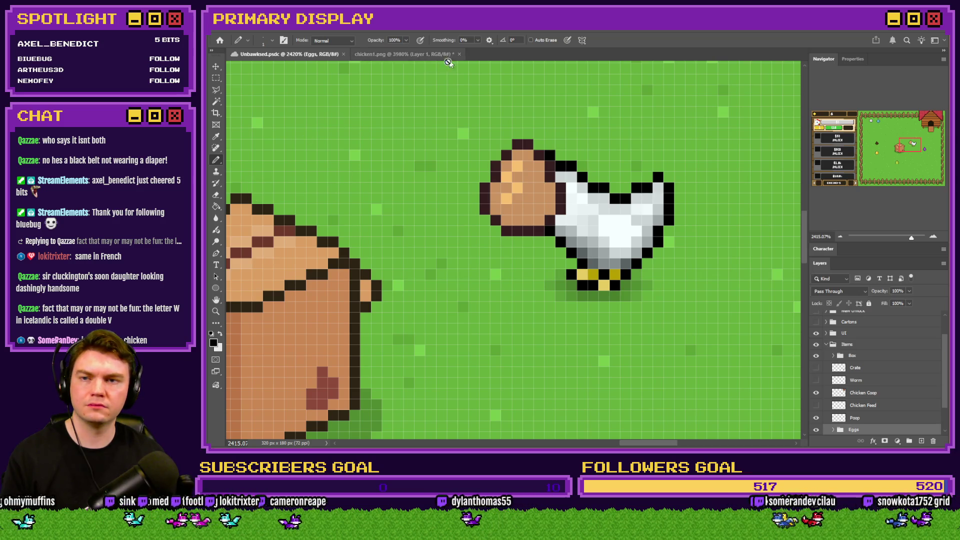
click(450, 56)
scroll(532, 268, up, 1)
click(465, 332)
mouse_move(465, 333)
mouse_down()
mouse_move(465, 223)
mouse_move(488, 156)
mouse_move(530, 119)
mouse_move(611, 135)
mouse_move(634, 167)
mouse_move(636, 206)
mouse_move(661, 234)
mouse_move(658, 325)
mouse_move(636, 358)
mouse_move(657, 402)
mouse_up()
Turn the dark-grey pixels between, beside and above both legs solid black
click(612, 398)
drag(594, 380, 600, 332)
key(ctrl+z)
mouse_move(591, 384)
mouse_down()
mouse_move(570, 395)
mouse_move(484, 375)
mouse_move(497, 401)
mouse_move(507, 400)
mouse_up()
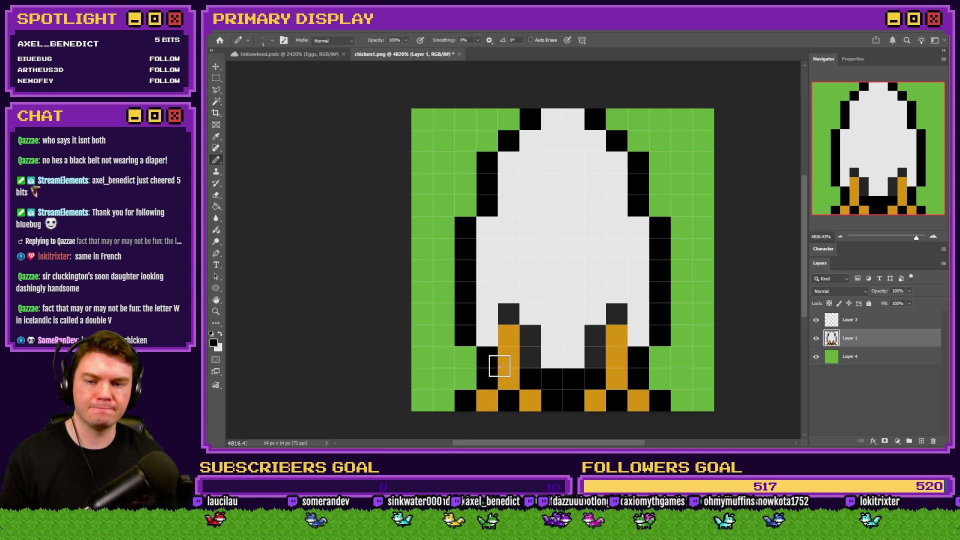
scroll(499, 366, down, 5)
scroll(500, 345, up, 5)
click(492, 311)
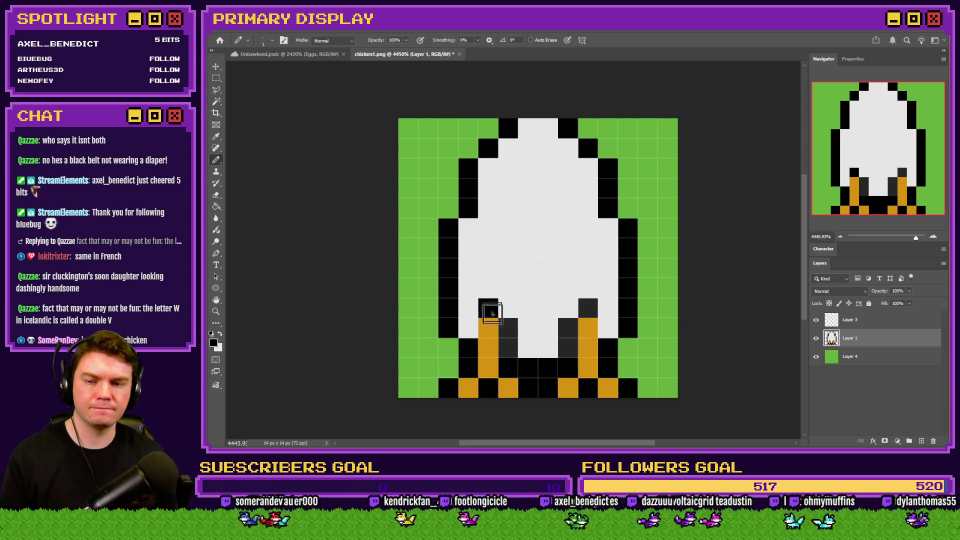
click(508, 330)
click(568, 330)
click(586, 312)
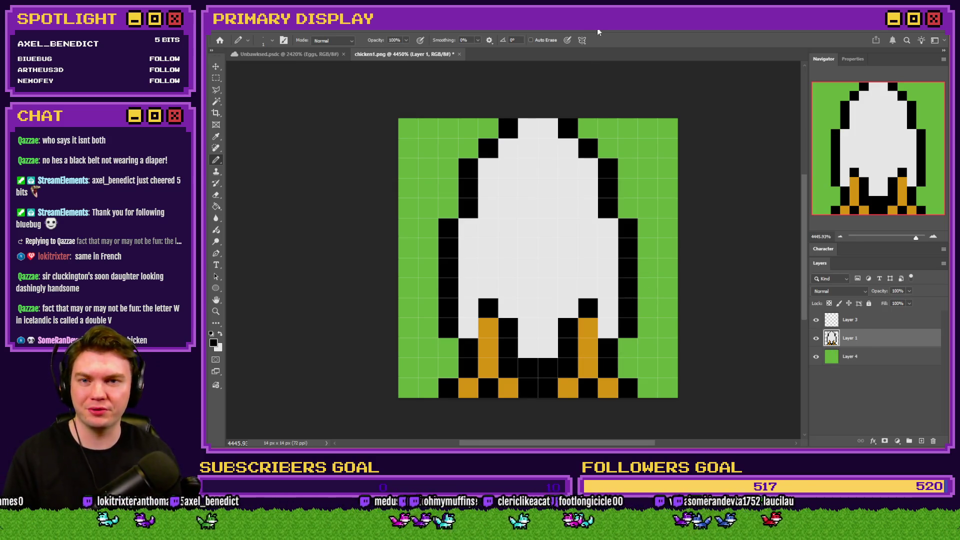
click(227, 31)
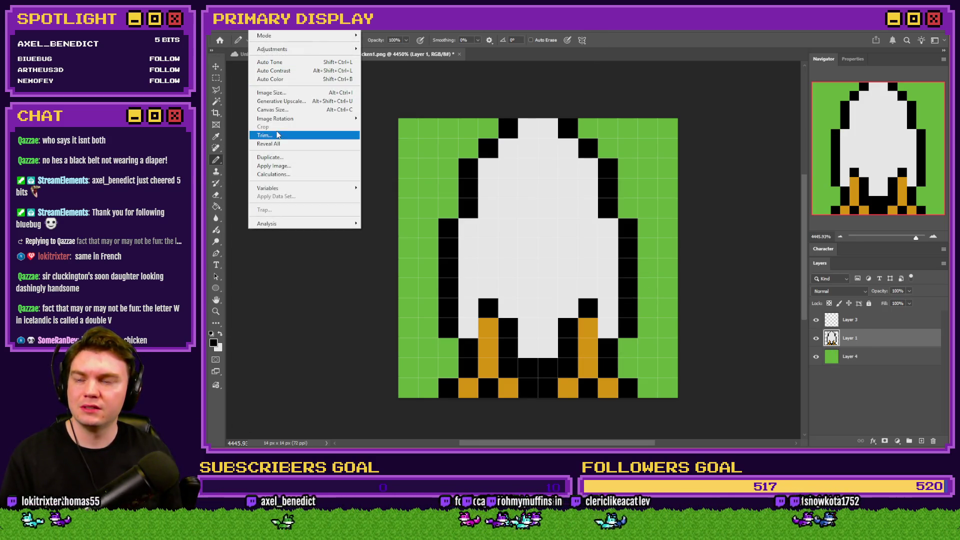
Enlarge the canvas to 14×16 pixels and paint the new top and bottom rows green
click(282, 110)
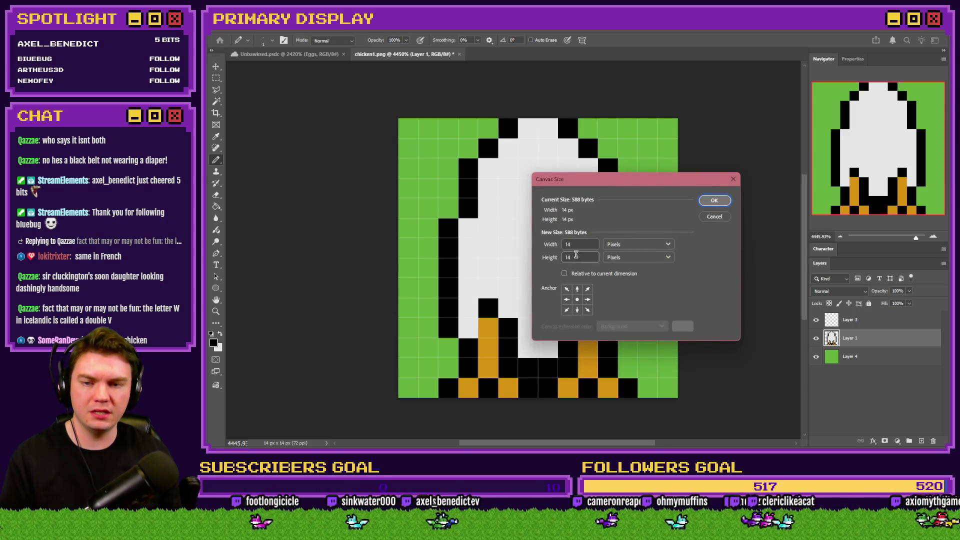
click(725, 201)
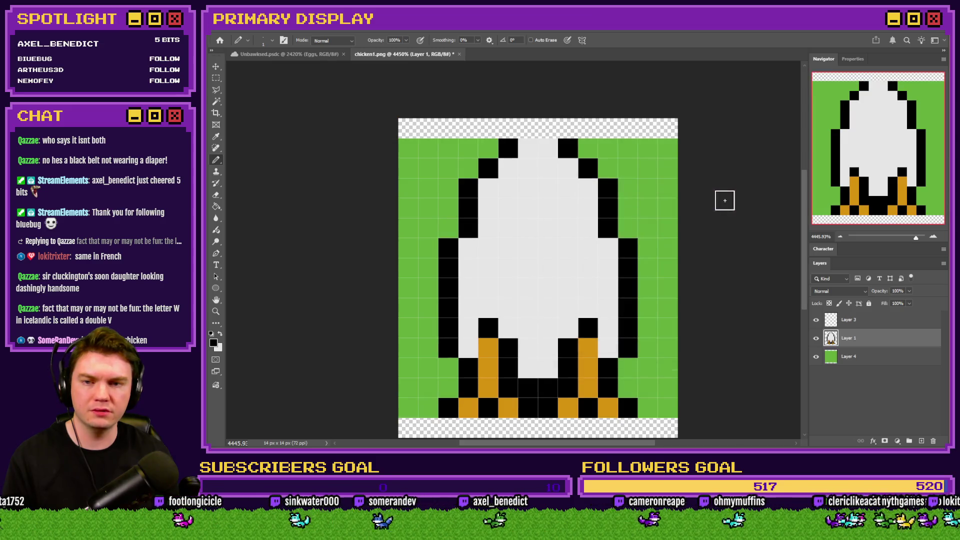
click(874, 358)
mouse_move(404, 142)
mouse_down()
mouse_move(500, 129)
mouse_move(670, 129)
mouse_up()
drag(408, 428, 670, 428)
Pencil two black pixels atop the head and four in the bottom row beneath the feet
click(838, 344)
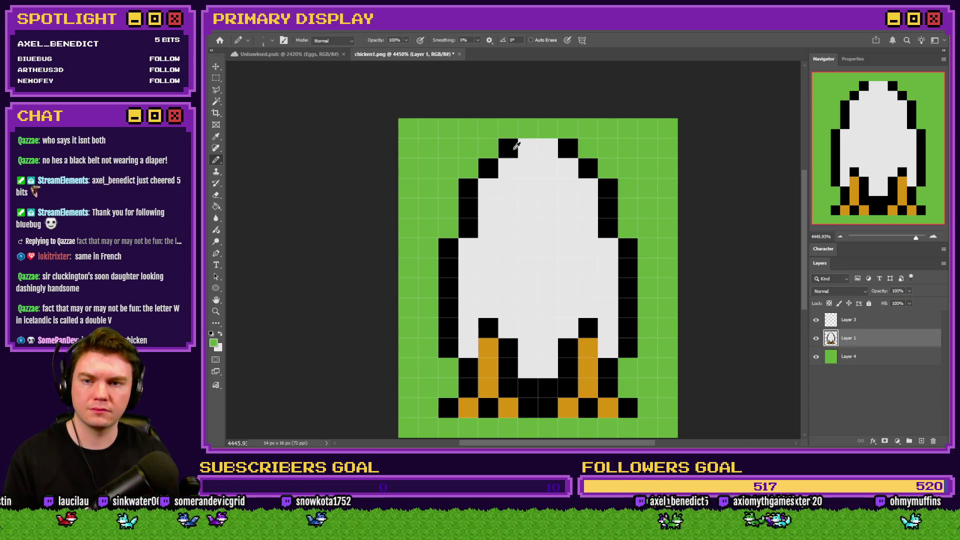
alt+click(515, 146)
drag(528, 128, 548, 128)
click(508, 428)
click(467, 427)
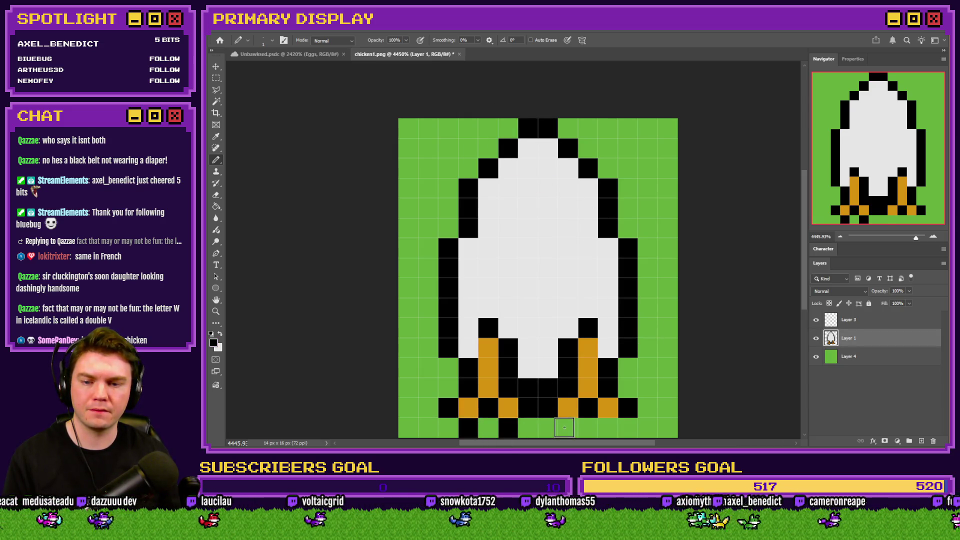
click(568, 427)
click(608, 427)
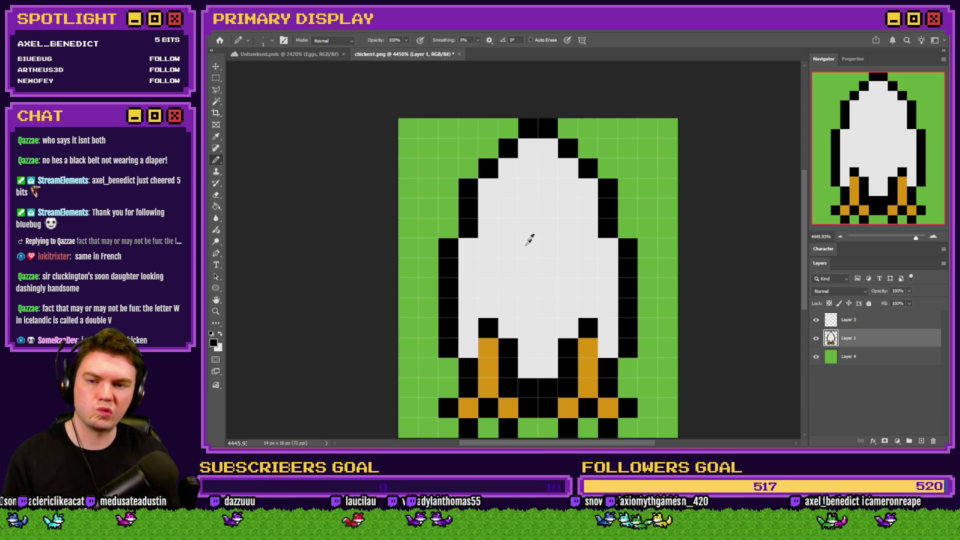
Pick white and paint a diagonal highlight on the chicken's upper left body
click(214, 343)
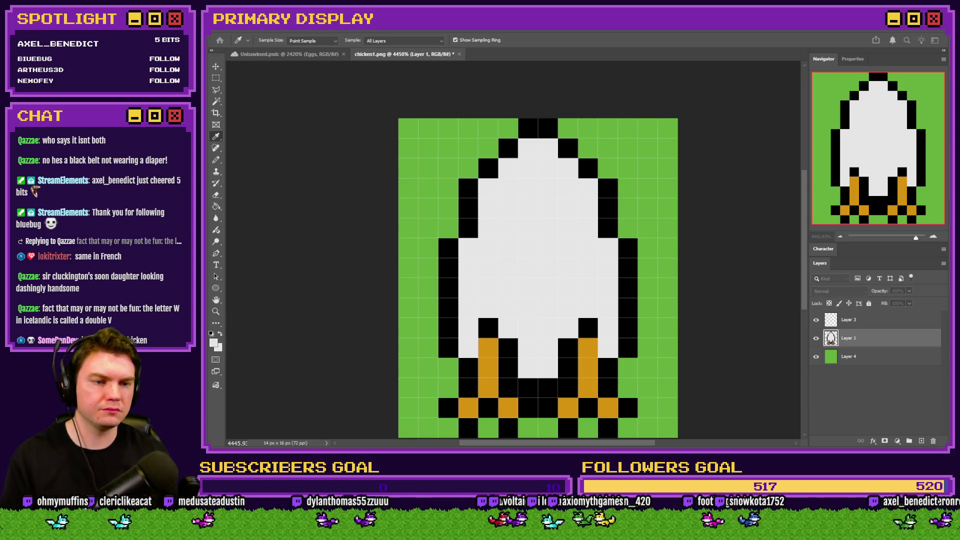
key(Return)
key(b)
drag(528, 188, 506, 206)
click(525, 230)
click(504, 249)
click(490, 266)
key(ctrl+z)
key(ctrl+z)
key(ctrl+z)
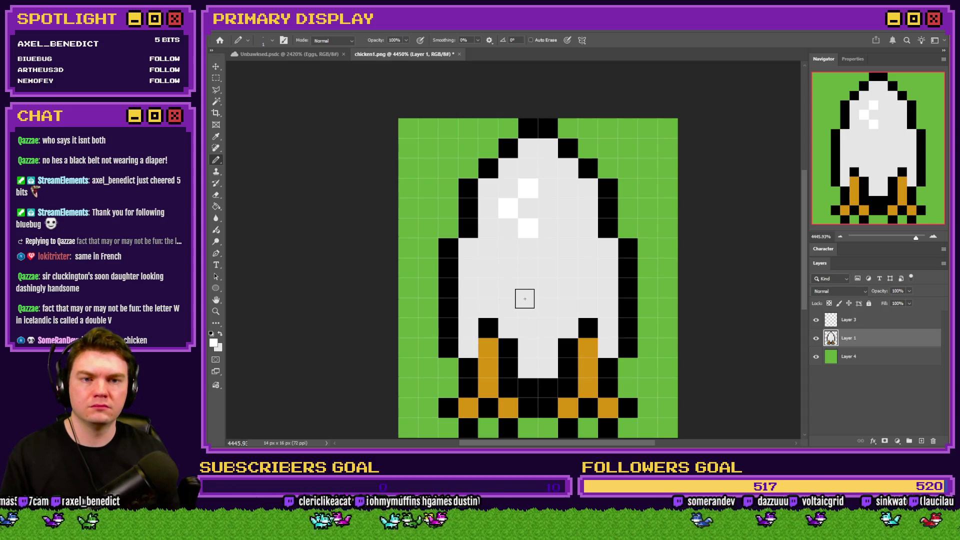
click(499, 230)
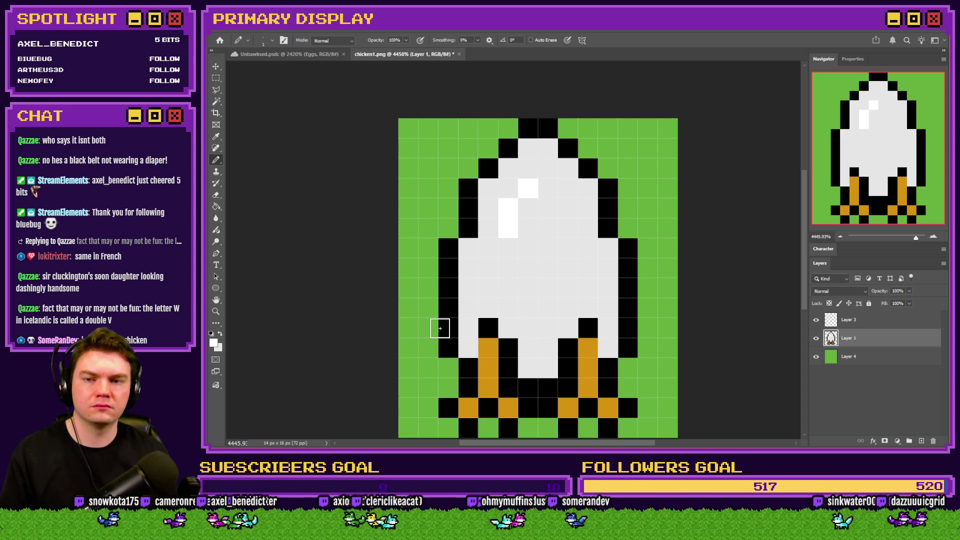
key(ctrl+z)
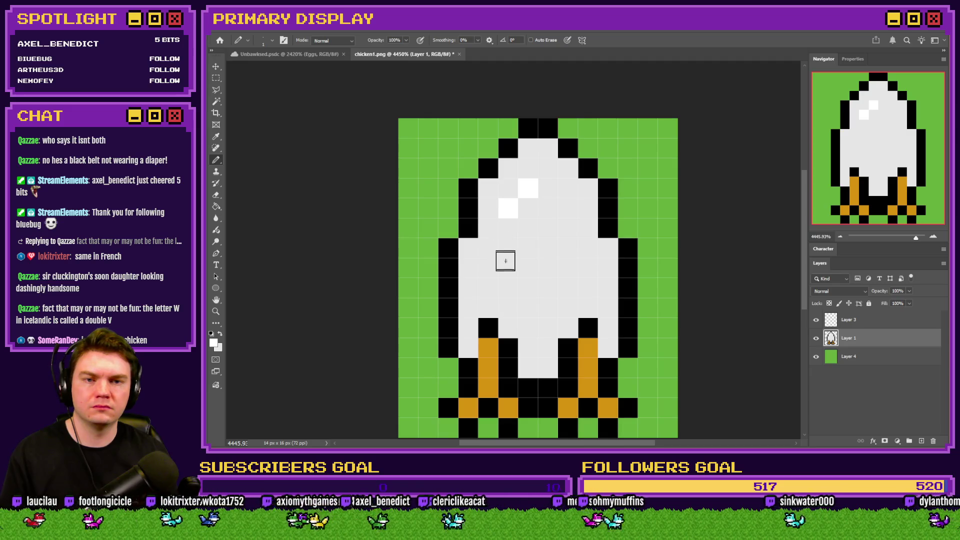
scroll(510, 272, down, 3)
scroll(520, 258, up, 2)
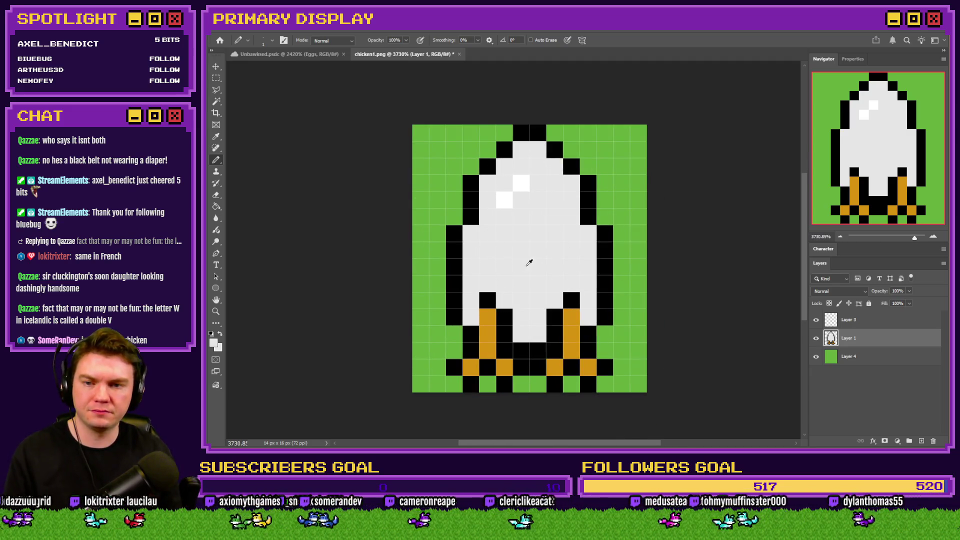
Sample a grey and shade between the legs and along the body's right side
key(i)
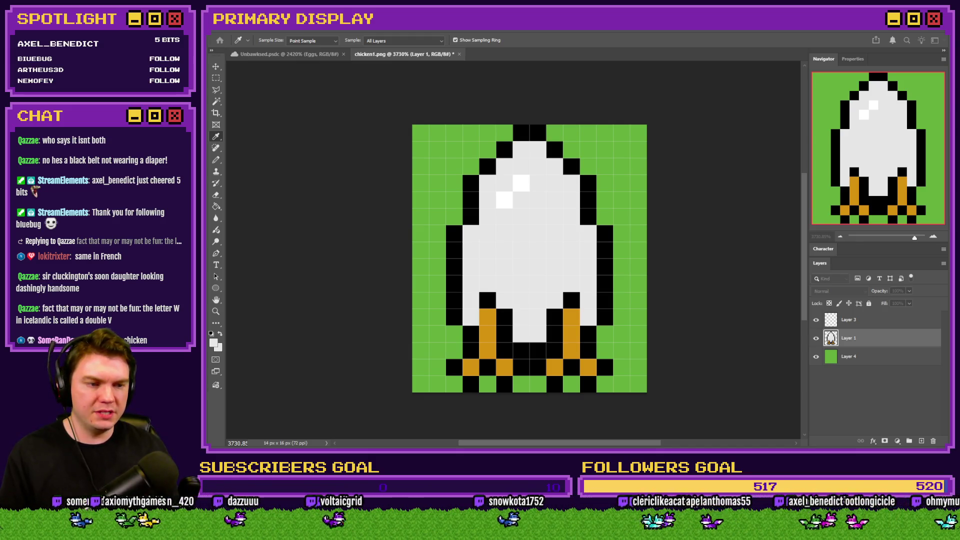
key(b)
scroll(574, 300, up, 2)
drag(520, 352, 498, 353)
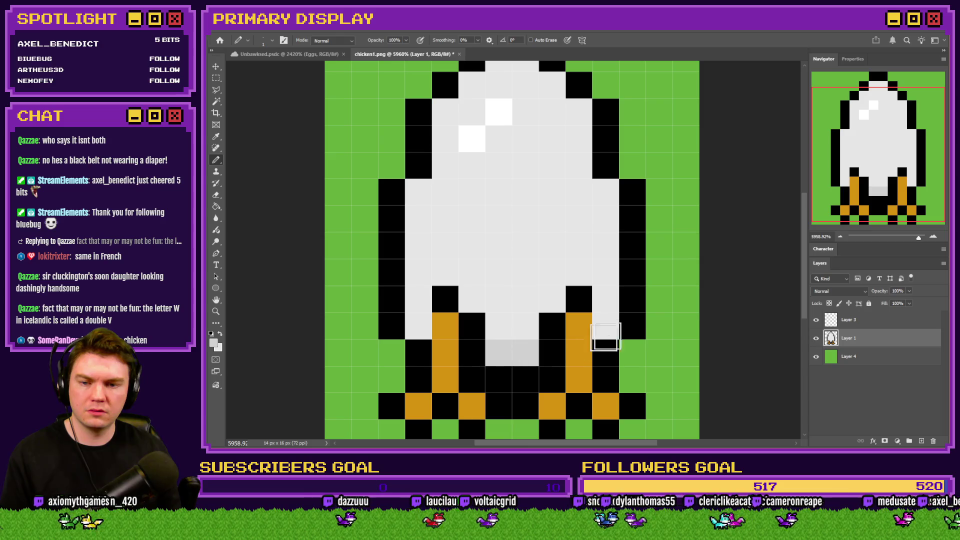
click(602, 328)
click(418, 326)
click(532, 321)
click(552, 299)
click(578, 272)
click(605, 299)
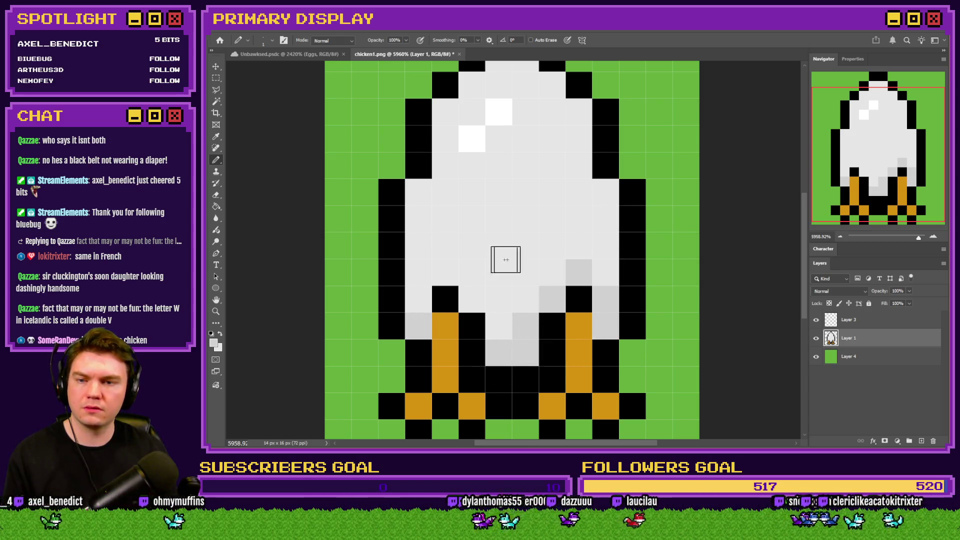
Brighten the light-grey pixels near the head and upper-left body to white
key(i)
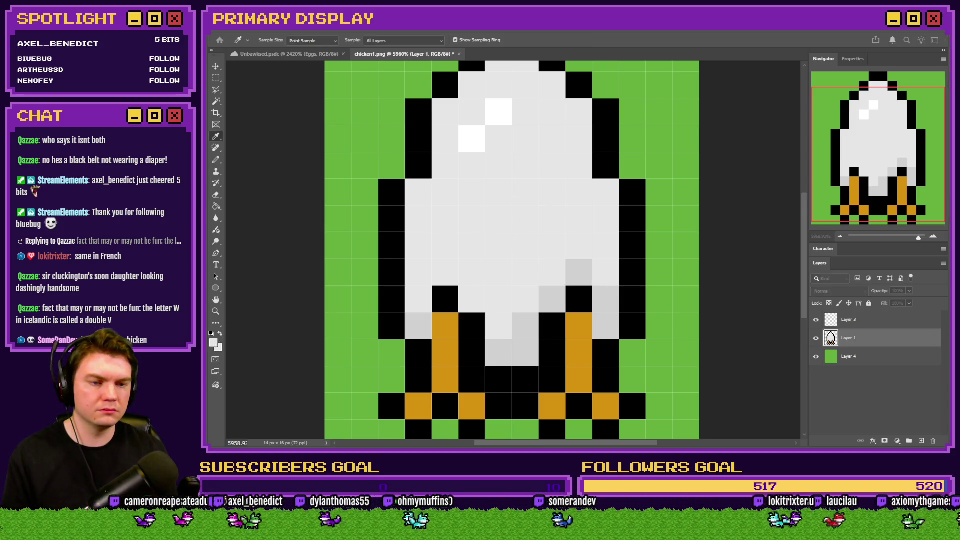
key(b)
scroll(565, 205, up, 1)
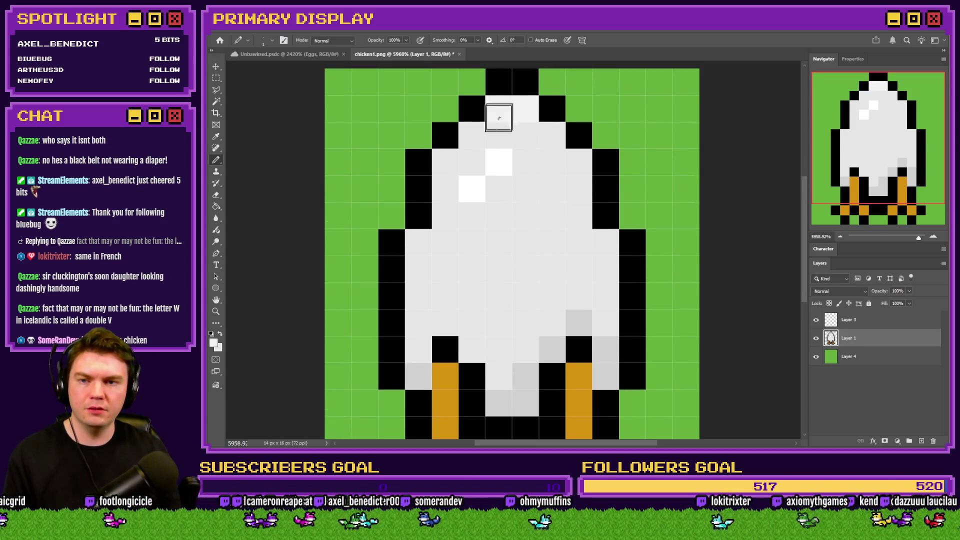
click(445, 159)
click(418, 242)
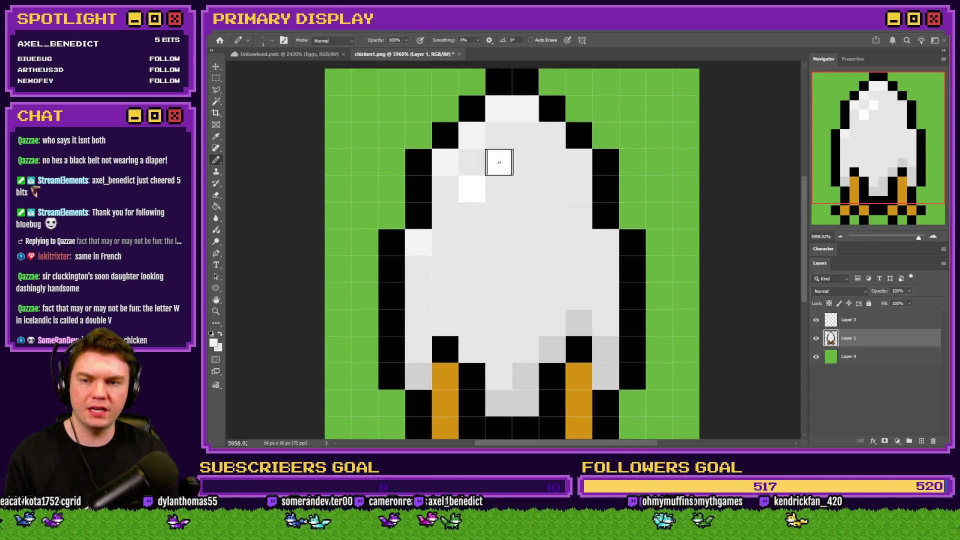
alt+scroll(545, 214, down, 5)
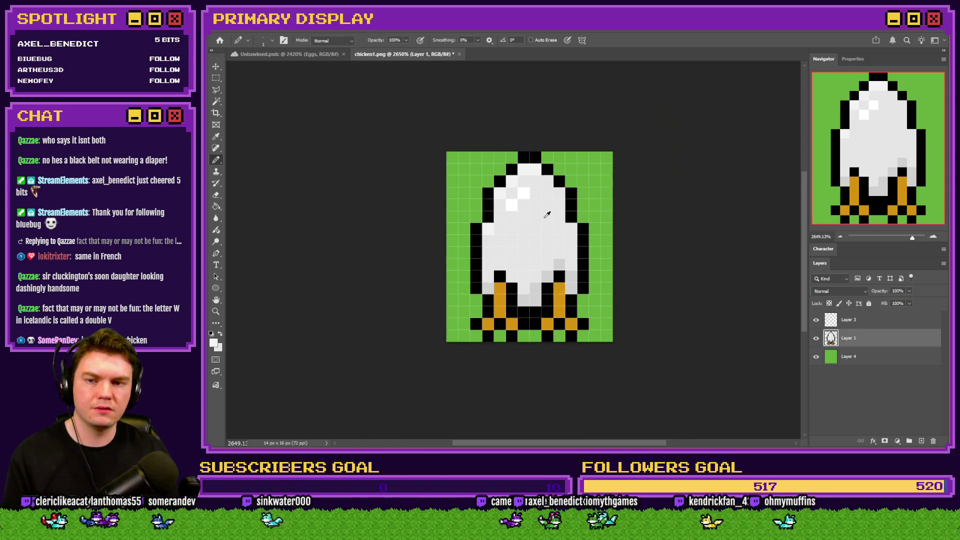
alt+scroll(534, 216, up, 3)
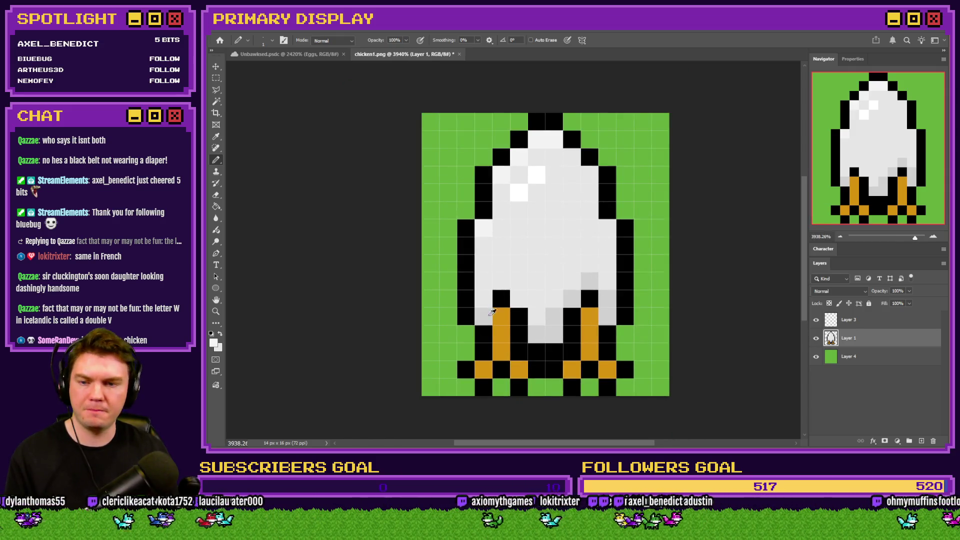
key(i)
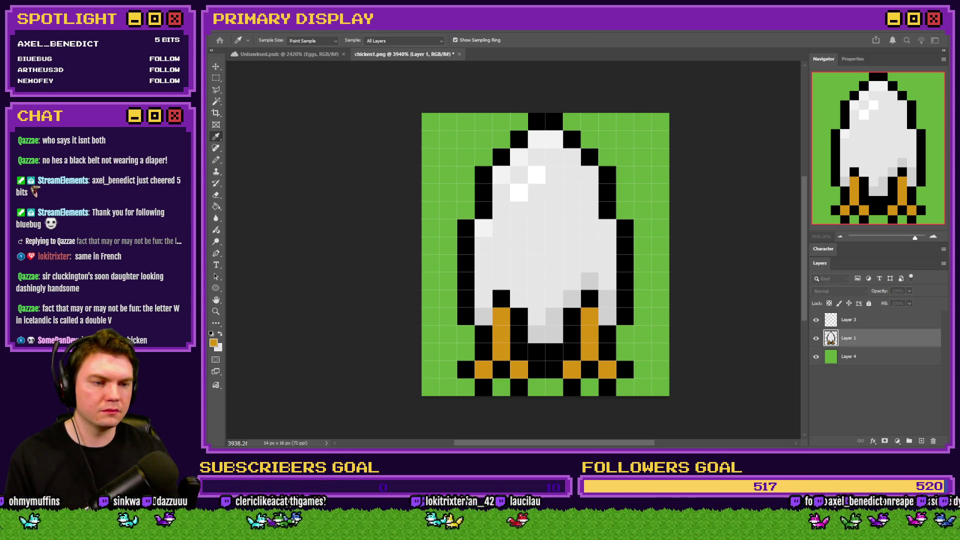
Sample a dark brown and pencil it onto the top pixel of each orange leg
key(b)
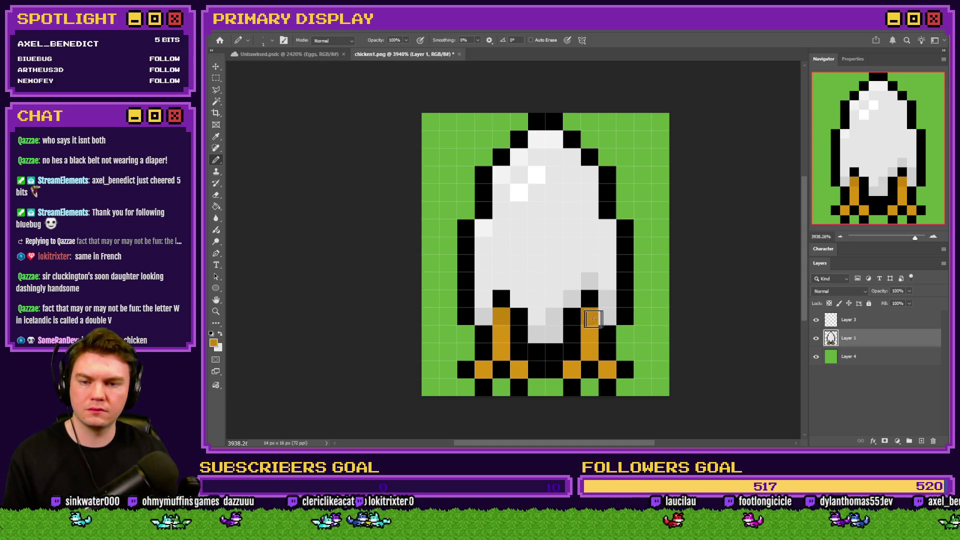
key(i)
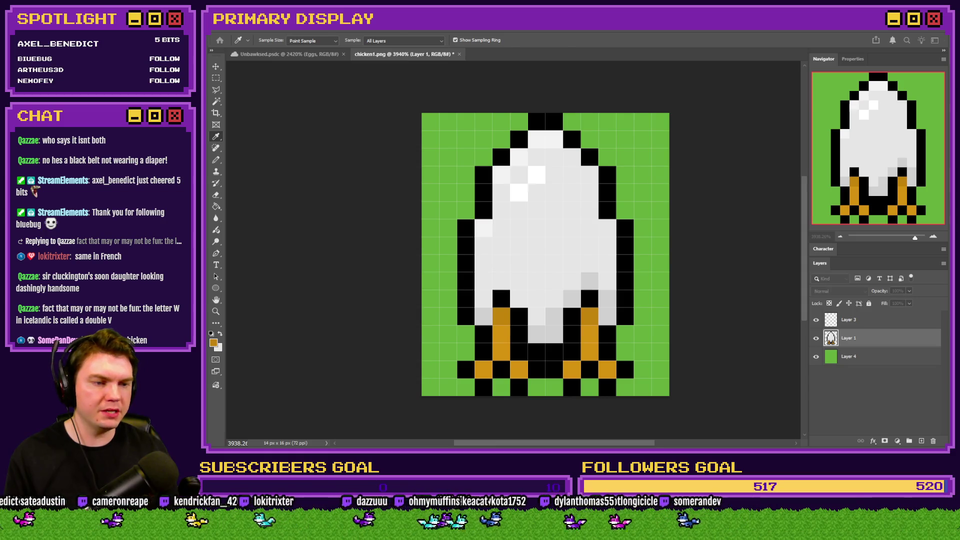
key(b)
click(502, 315)
click(590, 316)
Sample a darker brown and pencil the next pixel down on both legs
key(i)
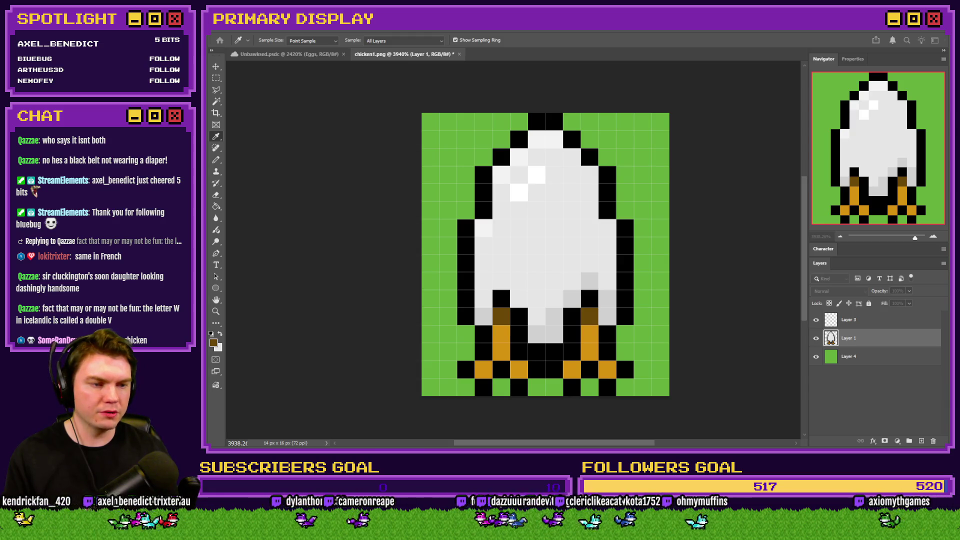
key(b)
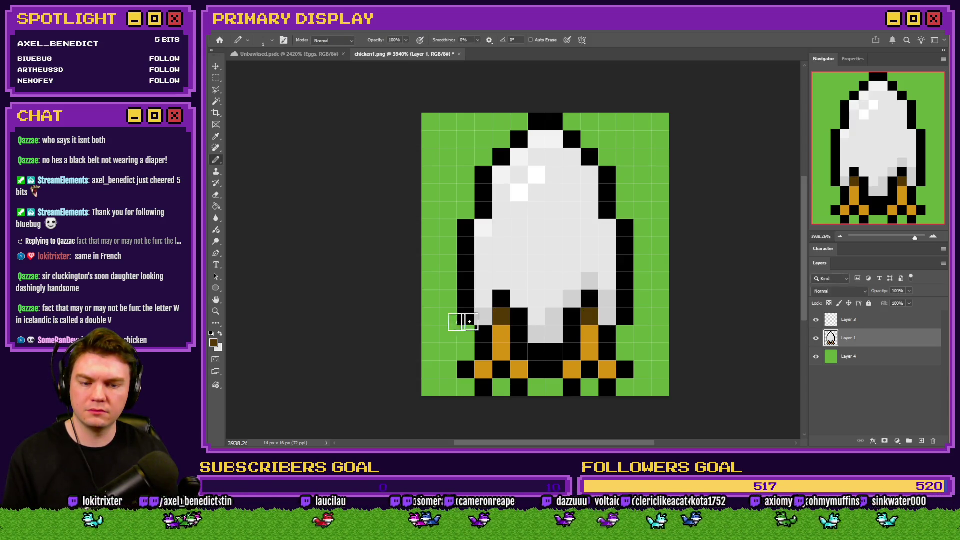
key(i)
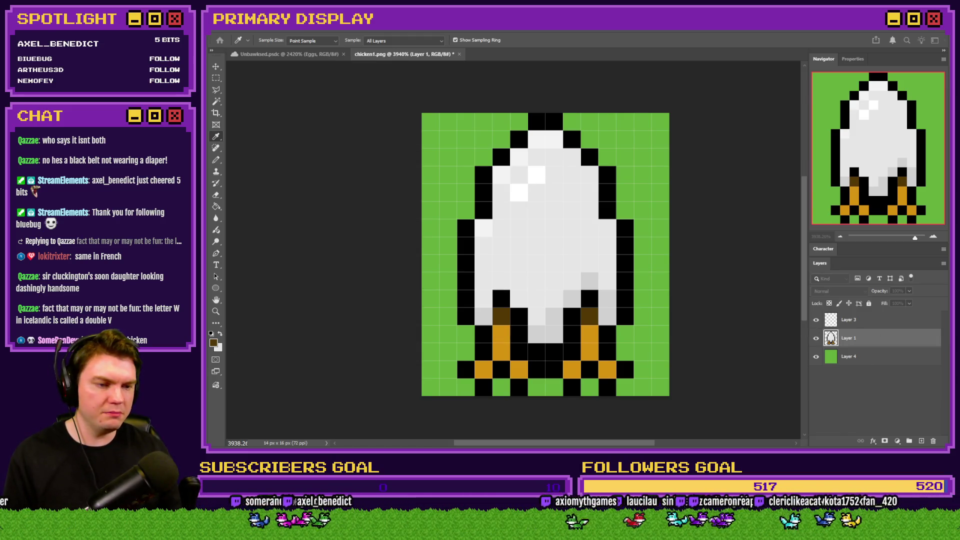
key(b)
click(501, 334)
click(590, 334)
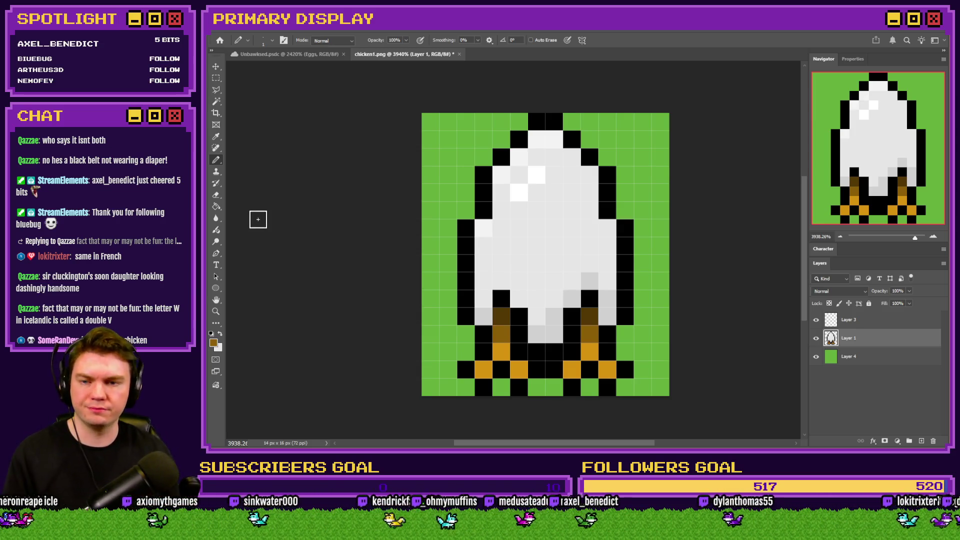
click(215, 77)
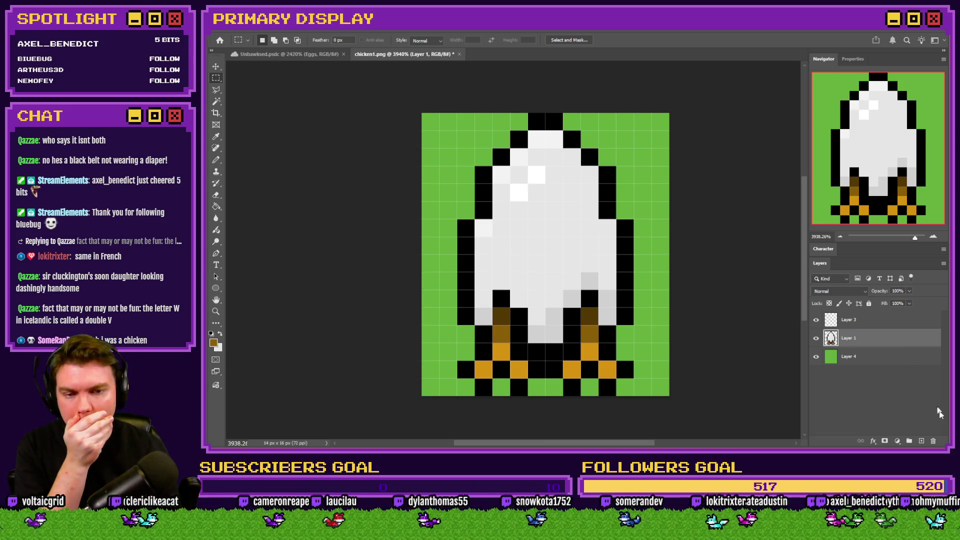
Add a new empty layer, hide the chicken layer, and select a round area near the canvas top
click(921, 442)
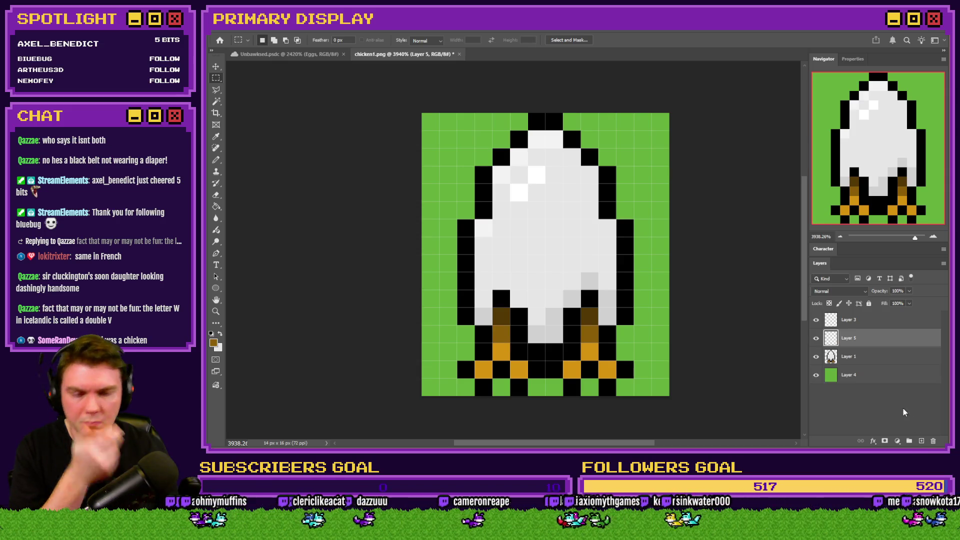
key(b)
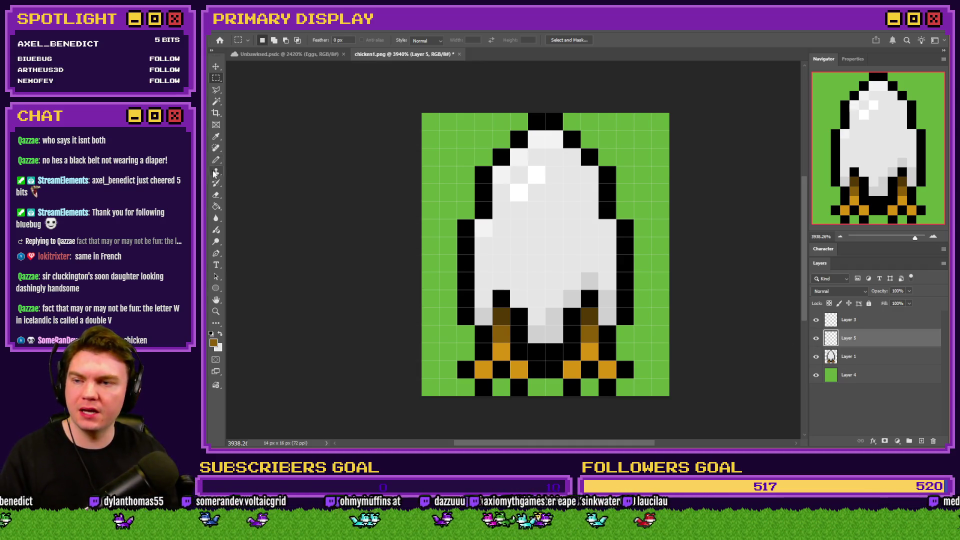
click(816, 356)
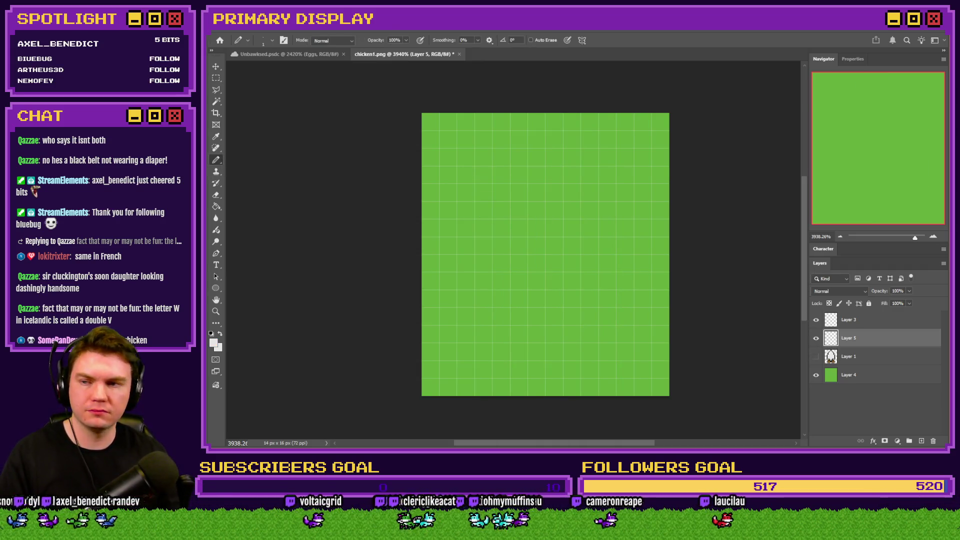
drag(216, 78, 261, 85)
mouse_move(569, 124)
mouse_down()
mouse_move(500, 152)
mouse_move(525, 155)
mouse_move(494, 159)
mouse_up()
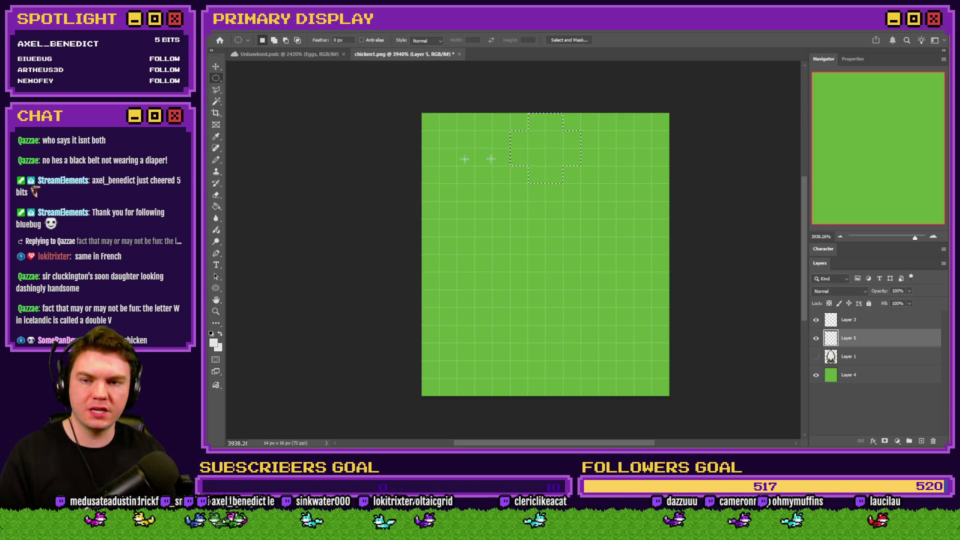
Nudge the round selection down one pixel and pencil-fill the cross-shaped head light grey
key(b)
ctrl+click(543, 161)
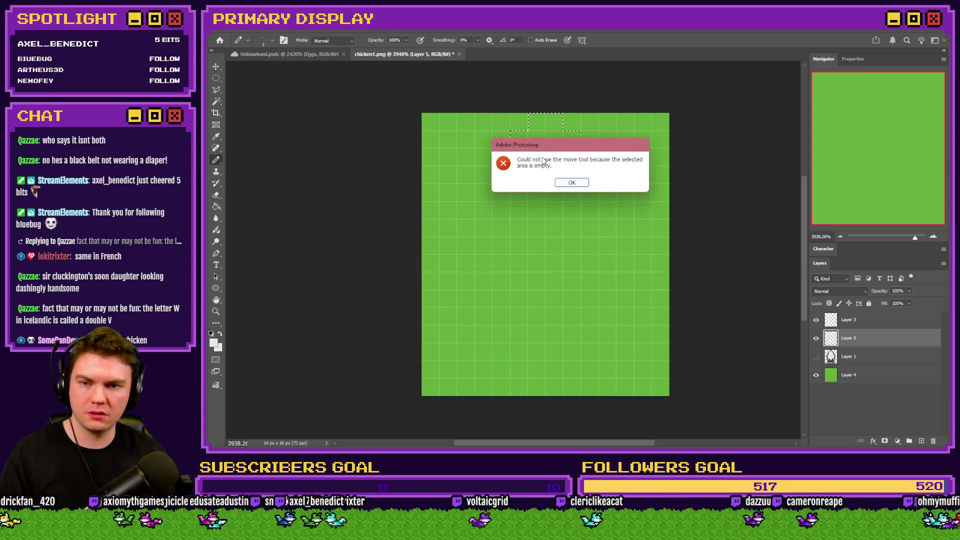
key(Return)
key(m)
key(Down)
click(216, 160)
click(572, 156)
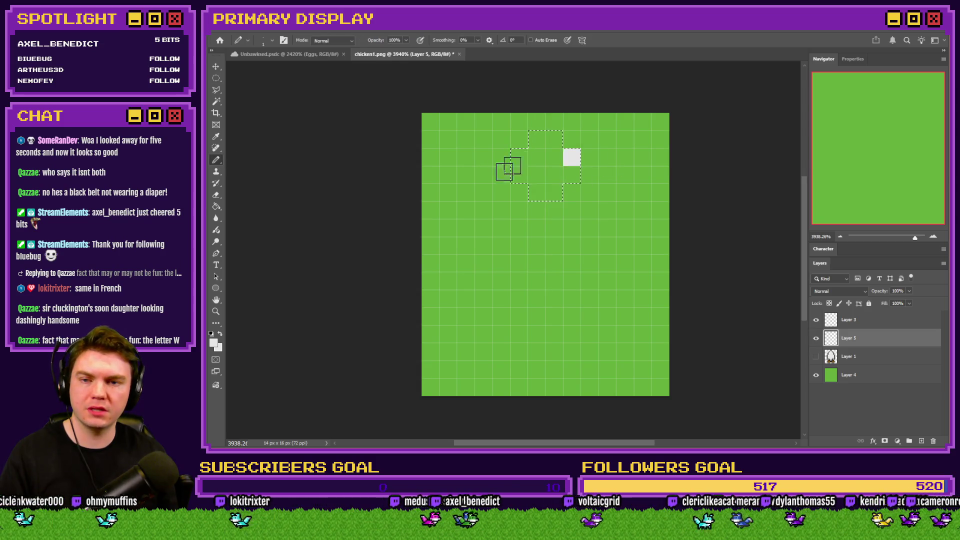
drag(522, 161, 520, 180)
Select an 8-pixel elliptical area below the head and bucket-fill it light grey as the body
click(216, 79)
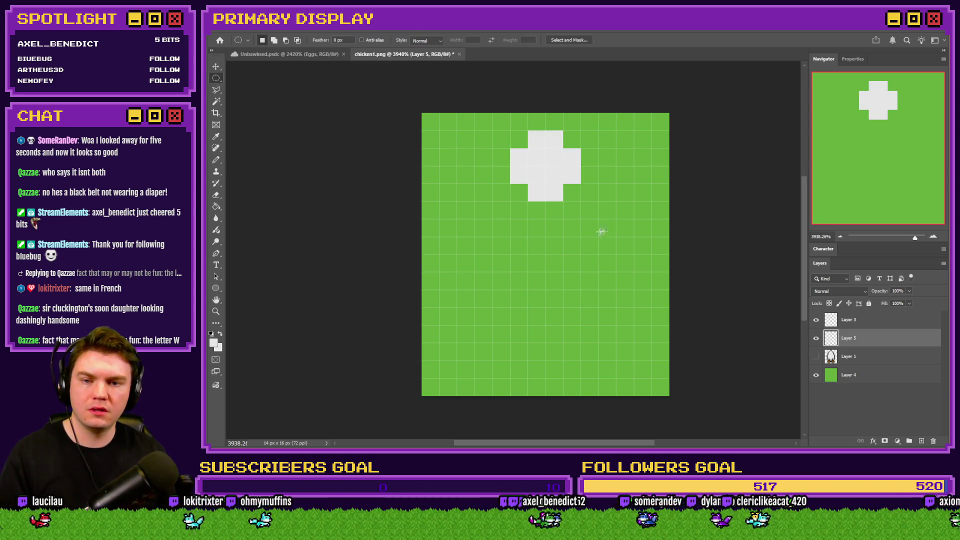
mouse_move(606, 231)
mouse_down()
mouse_move(473, 334)
mouse_move(466, 350)
mouse_up()
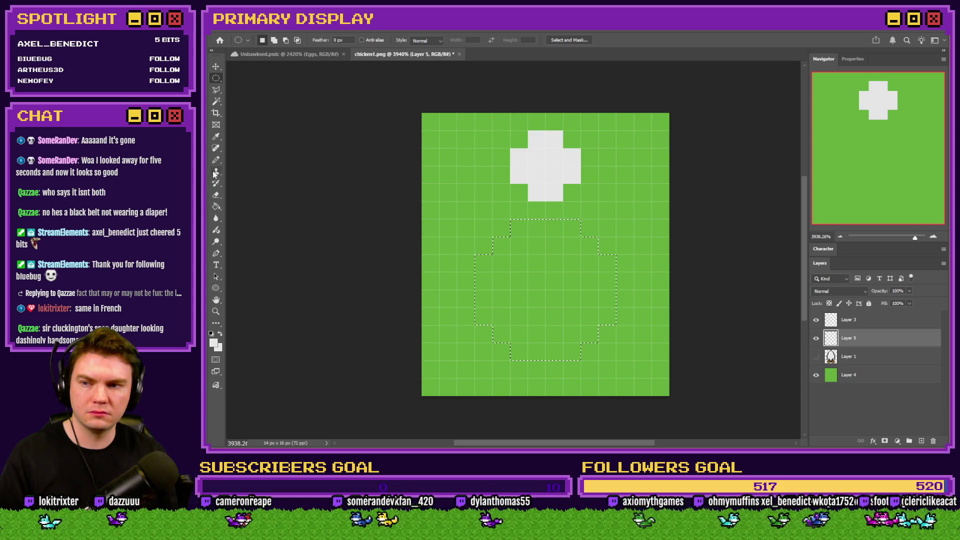
click(216, 206)
click(500, 259)
click(214, 79)
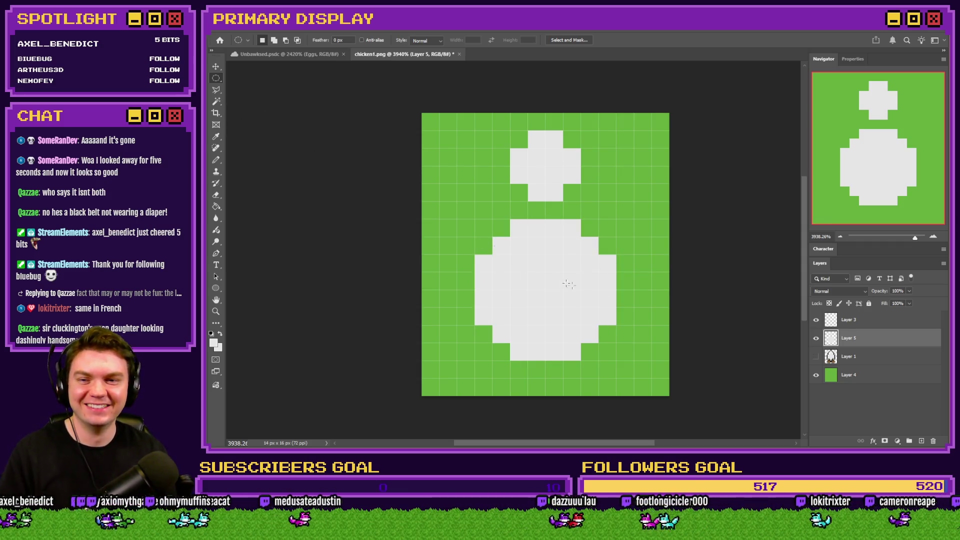
Compare with the original chicken, then pencil the body's sides up toward the head
click(816, 356)
click(817, 339)
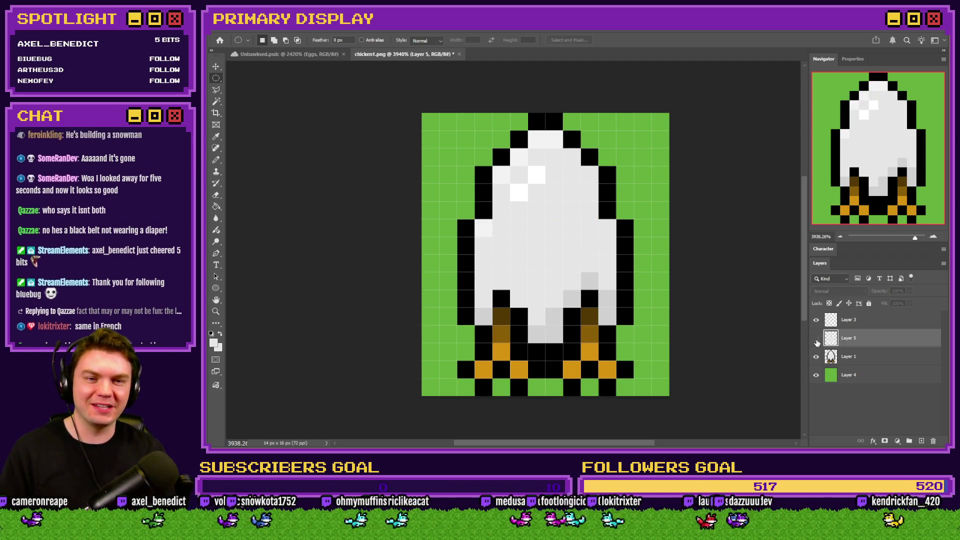
click(815, 338)
click(816, 356)
click(216, 161)
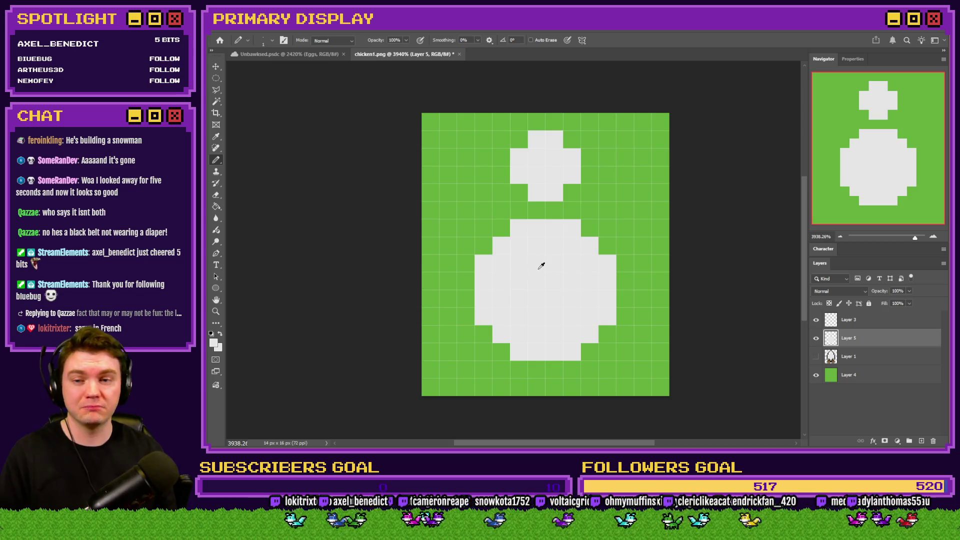
mouse_move(607, 246)
mouse_down()
mouse_move(589, 229)
mouse_move(591, 215)
mouse_up()
mouse_move(492, 238)
mouse_down()
mouse_move(517, 203)
mouse_move(563, 209)
mouse_up()
click(563, 209)
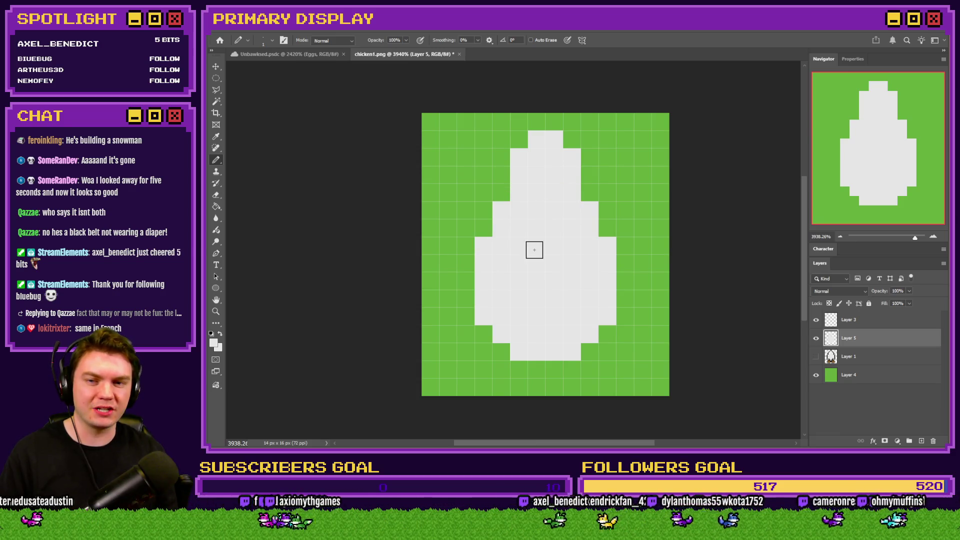
click(589, 193)
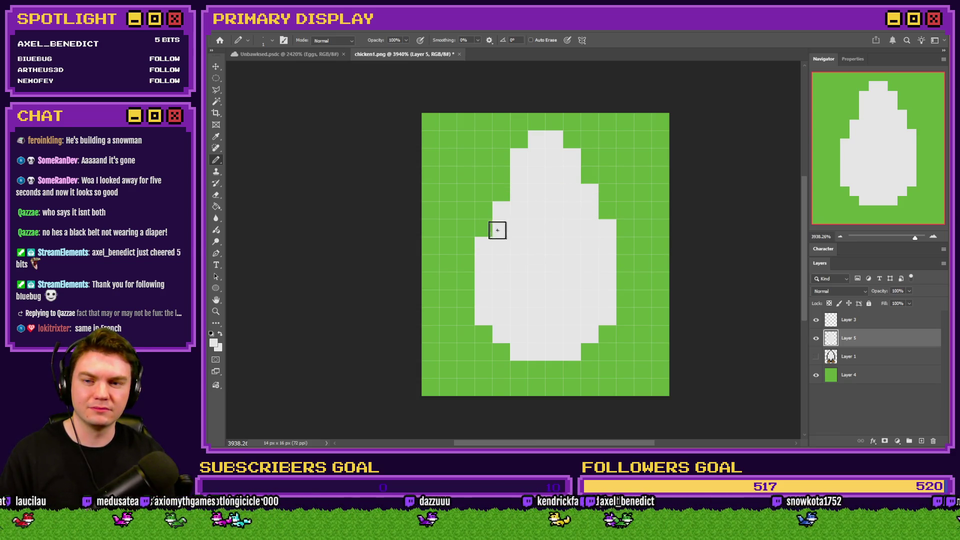
Undo the neck and shoulder strokes and clear the round body fill
key(ctrl+z)
key(ctrl+z)
key(ctrl+z)
key(ctrl+z)
key(ctrl+z)
key(ctrl+z)
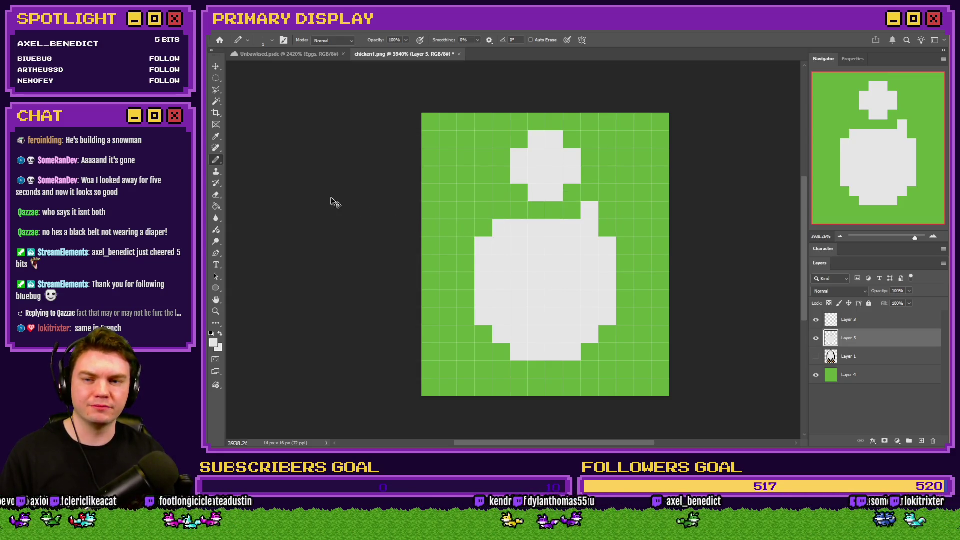
key(ctrl+z)
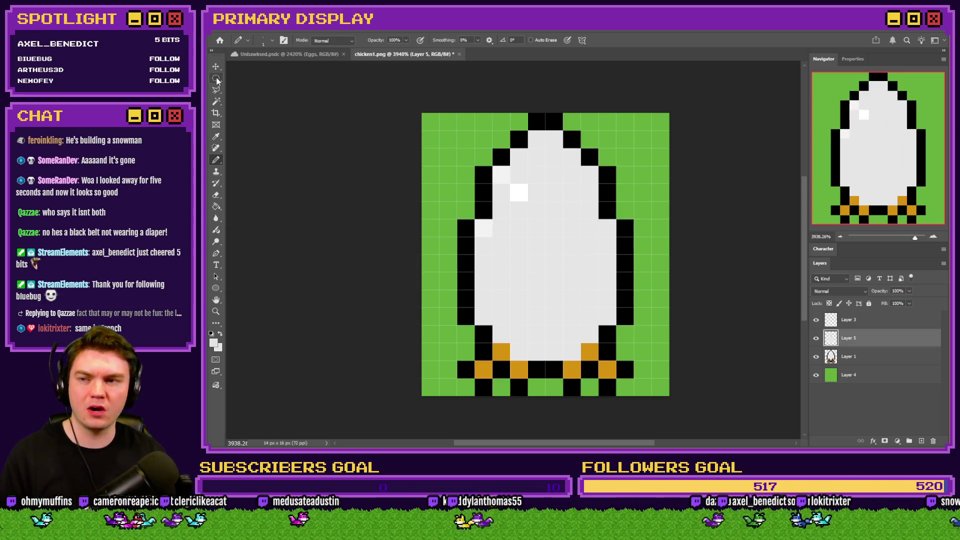
key(ctrl+z)
key(ctrl+z)
key(ctrl+z)
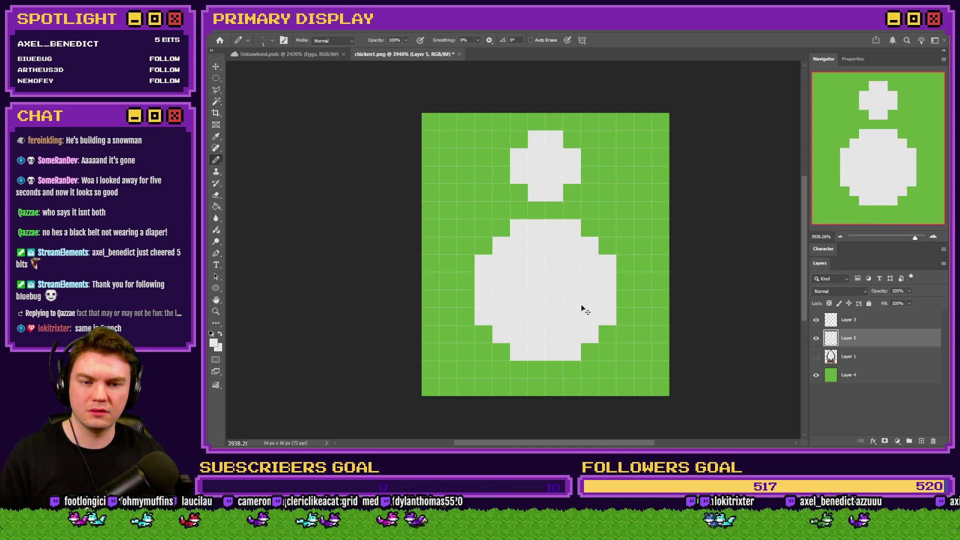
key(ctrl+z)
Select a larger centred ellipse and bucket-fill it as the egg-shaped body
click(218, 79)
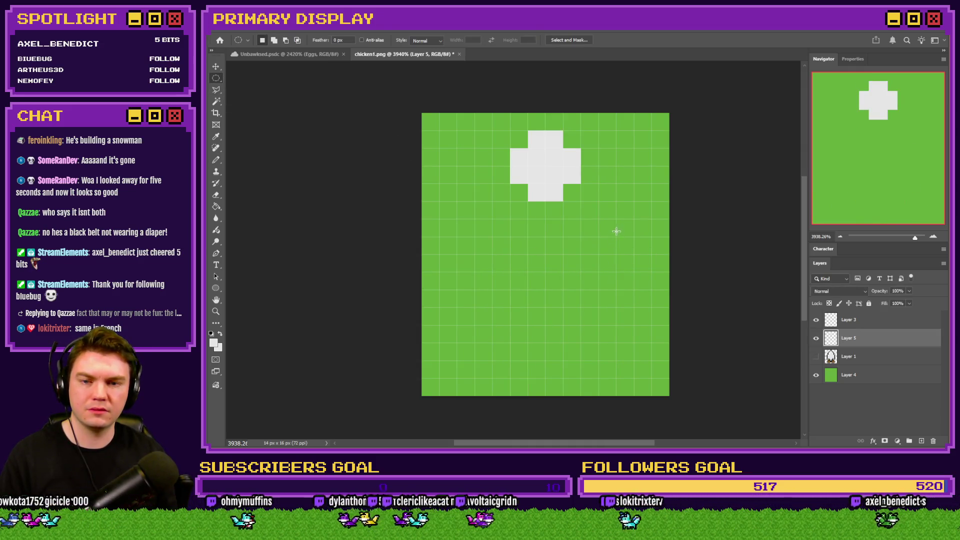
drag(636, 224, 411, 378)
mouse_move(555, 317)
mouse_down()
mouse_move(535, 315)
mouse_move(547, 302)
mouse_move(544, 278)
mouse_up()
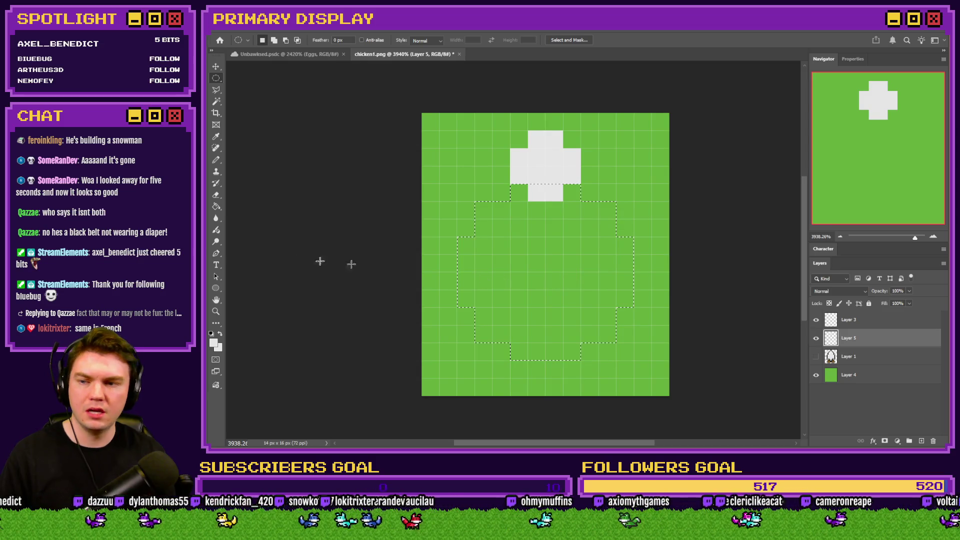
click(216, 207)
click(499, 253)
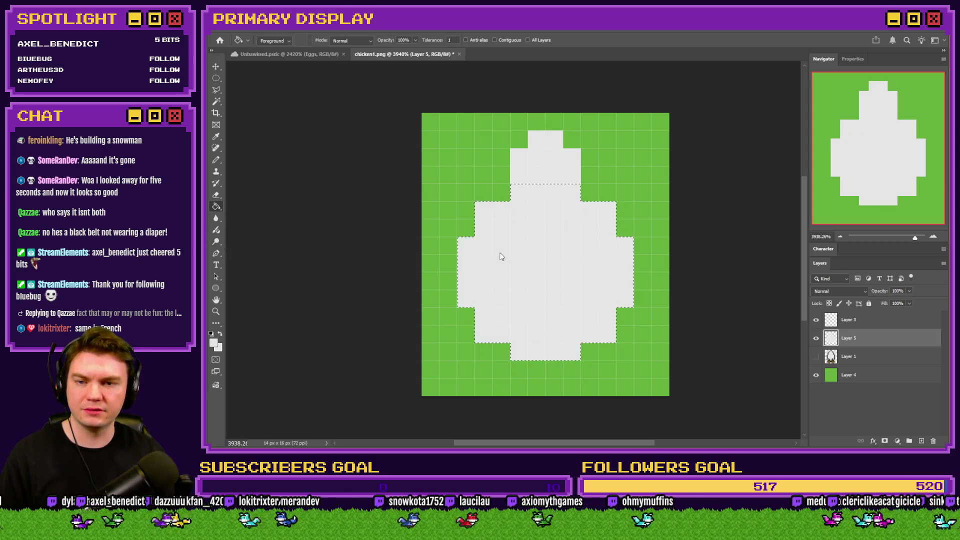
Pencil extra pixels to round the egg's upper edge and widen both sides
click(217, 78)
click(215, 160)
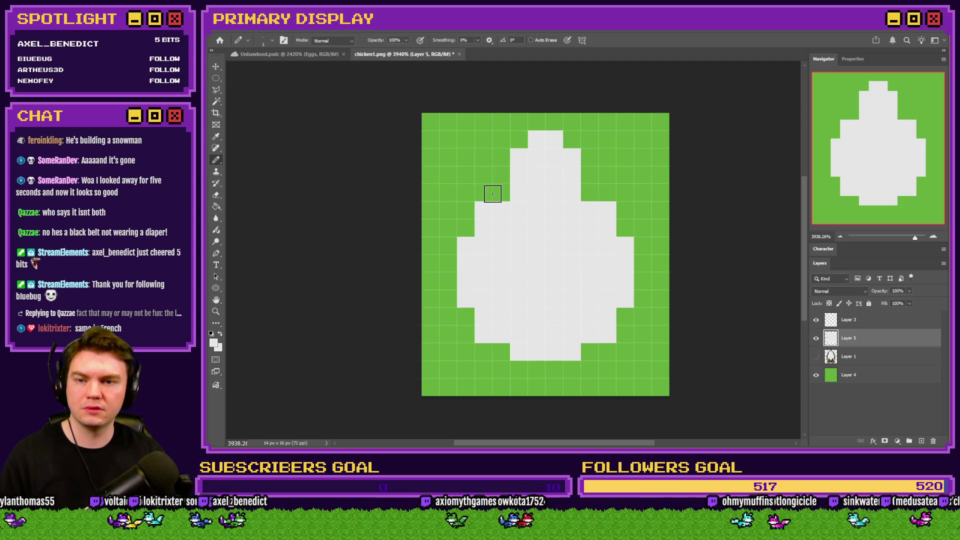
click(501, 193)
click(590, 193)
click(590, 175)
click(607, 175)
key(ctrl+z)
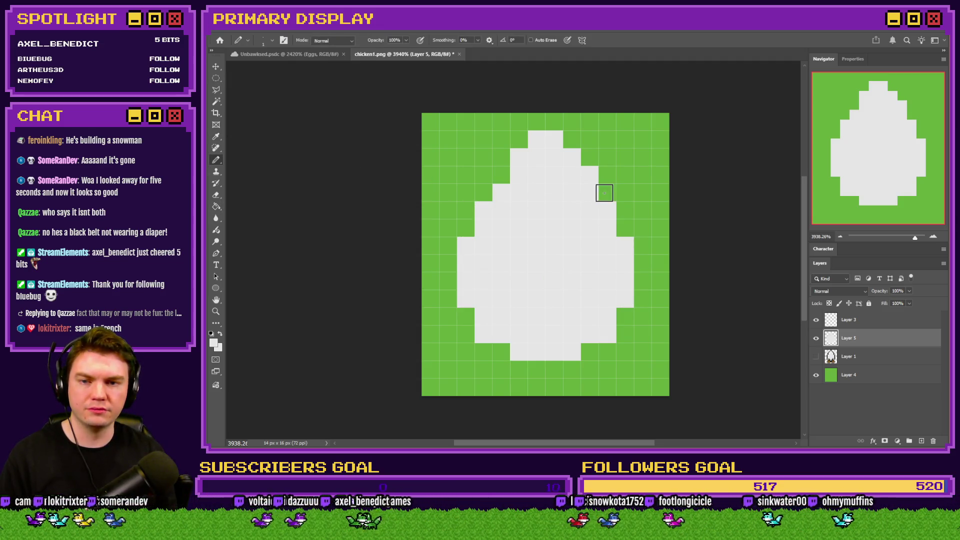
click(607, 193)
click(501, 175)
click(491, 199)
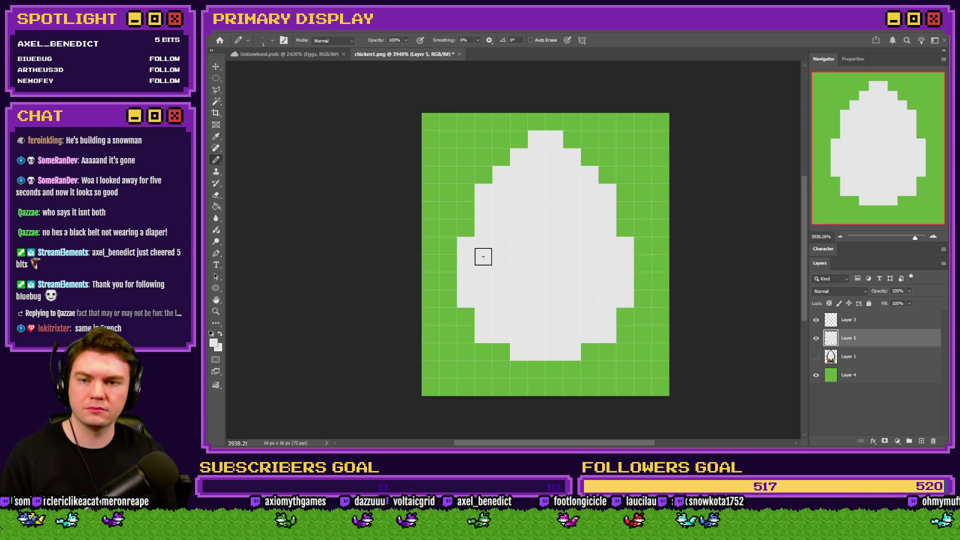
click(465, 228)
click(625, 229)
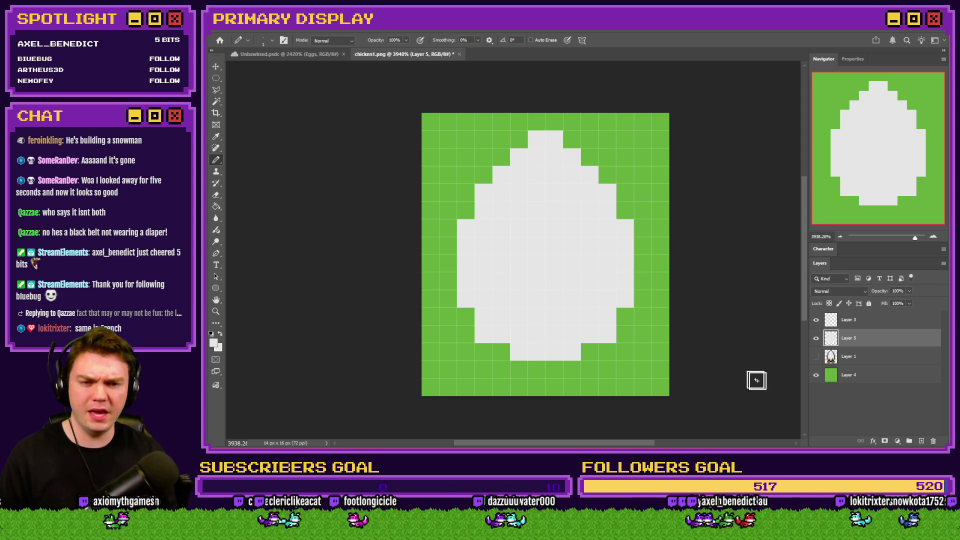
Check against the original chicken, then place two black outline pixels on the egg's top
click(816, 357)
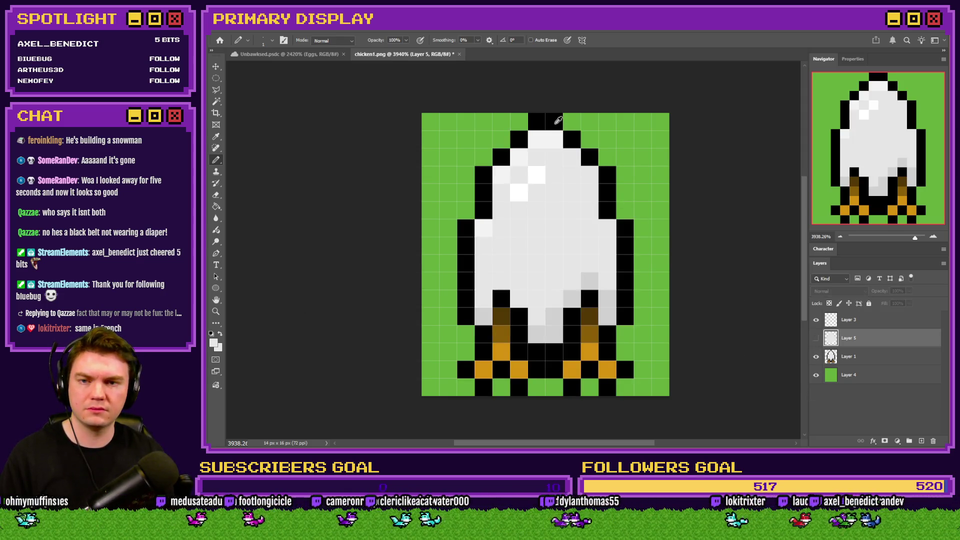
click(816, 355)
click(536, 122)
click(554, 121)
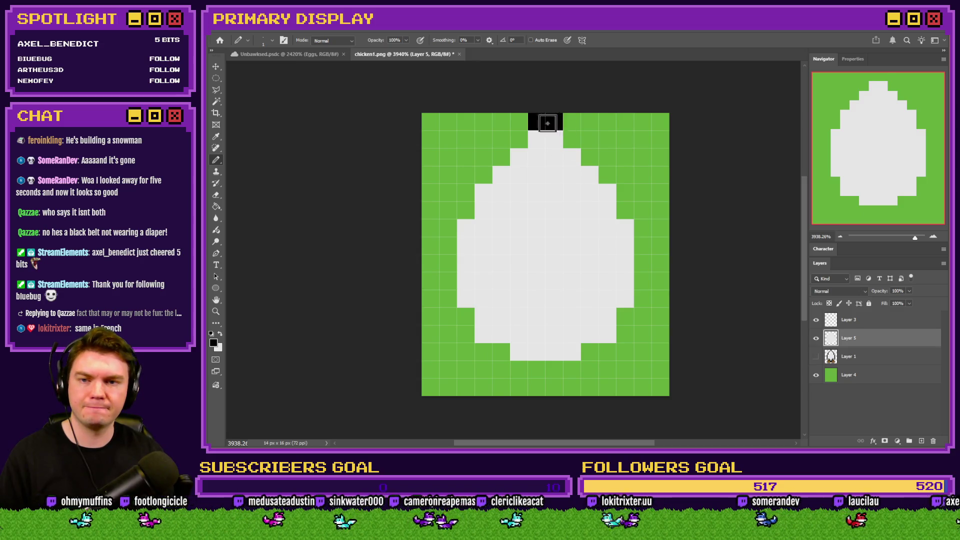
Trace black outline pixels along the egg's top and right edge, whitening stray ones
click(572, 139)
click(589, 157)
click(607, 175)
mouse_move(618, 194)
mouse_down()
mouse_move(639, 227)
mouse_move(643, 294)
mouse_move(624, 321)
mouse_move(594, 351)
mouse_move(545, 370)
mouse_move(498, 353)
mouse_move(466, 332)
mouse_move(446, 299)
mouse_move(456, 212)
mouse_move(518, 140)
mouse_up()
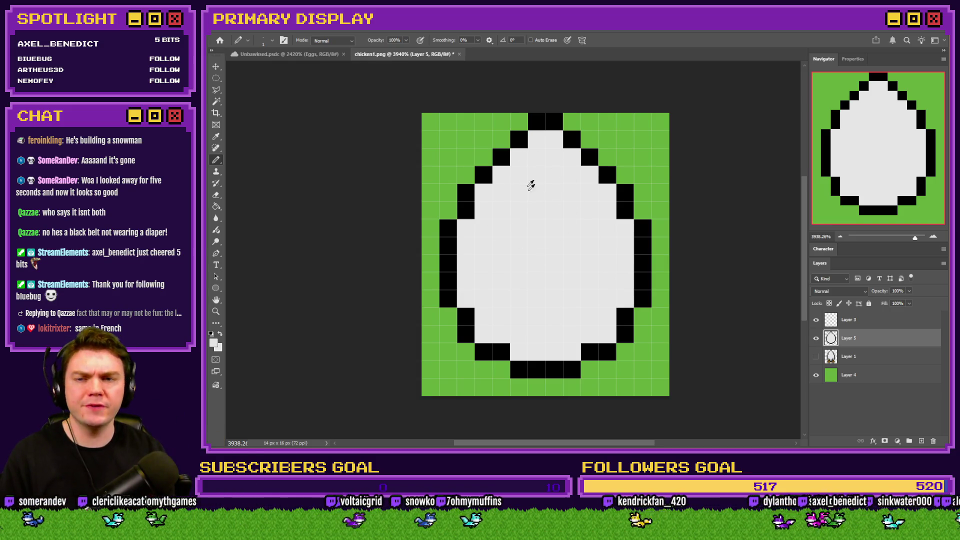
mouse_move(519, 138)
mouse_down()
mouse_move(572, 145)
mouse_move(606, 172)
mouse_up()
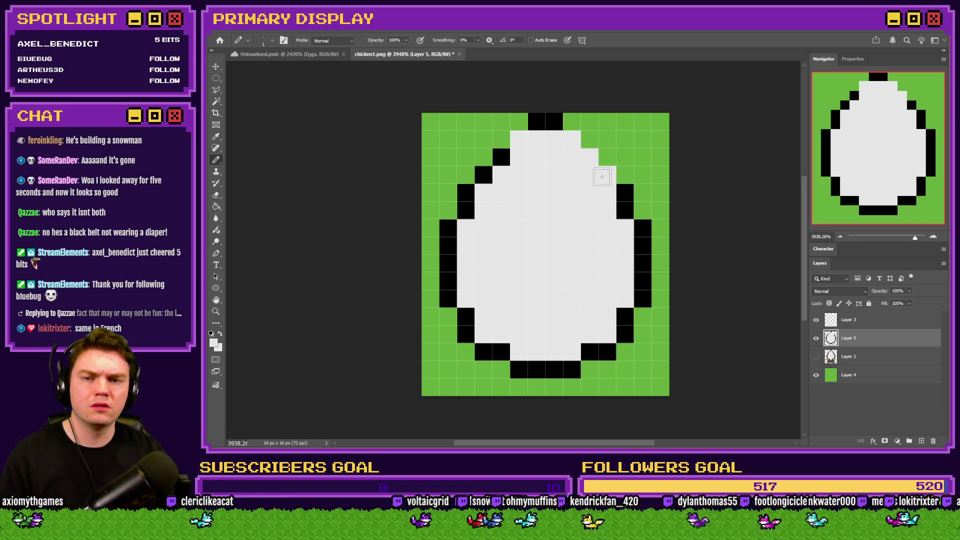
click(501, 157)
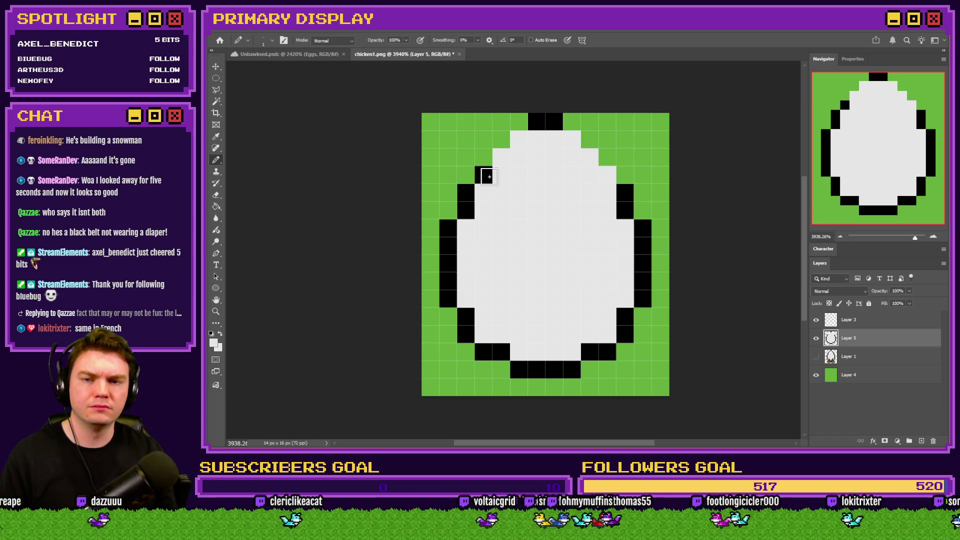
Delete the stray pixels at the egg's upper right using a rectangular selection
click(216, 80)
right_click(216, 78)
click(244, 77)
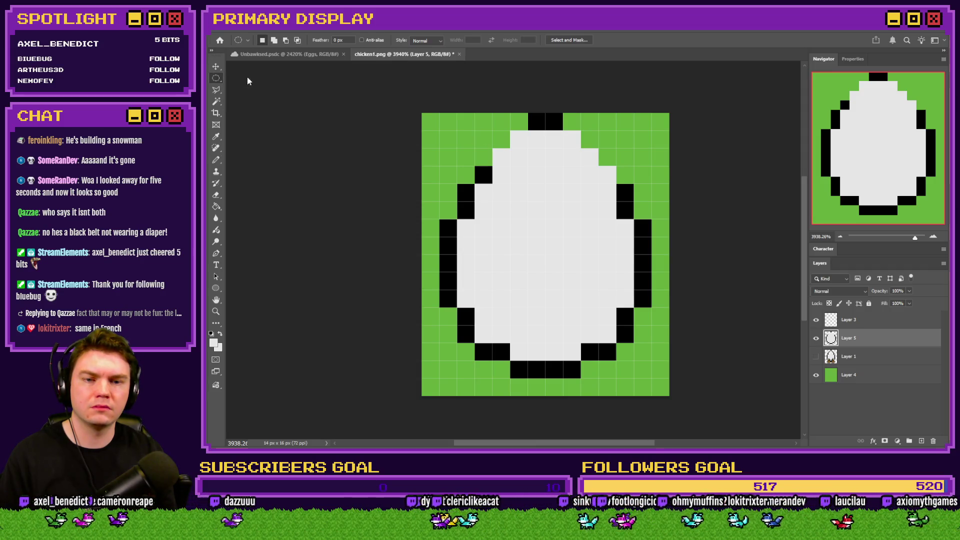
mouse_move(599, 149)
mouse_down()
mouse_move(620, 153)
mouse_move(615, 182)
mouse_up()
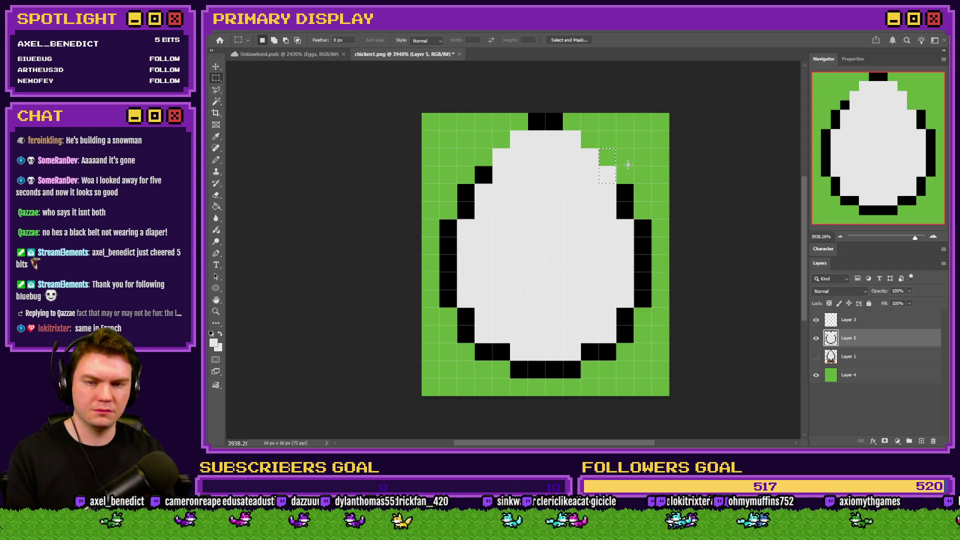
key(Delete)
key(ctrl+d)
Complete the black outline across the upper left, top row and upper right of the egg
click(216, 160)
alt+click(490, 178)
click(483, 156)
click(500, 139)
click(518, 121)
click(572, 121)
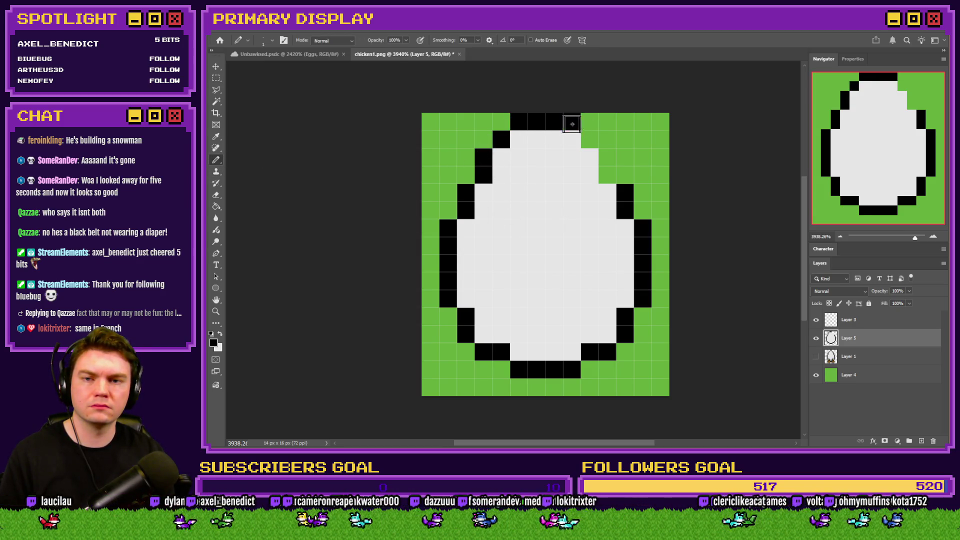
click(590, 140)
drag(608, 161, 607, 175)
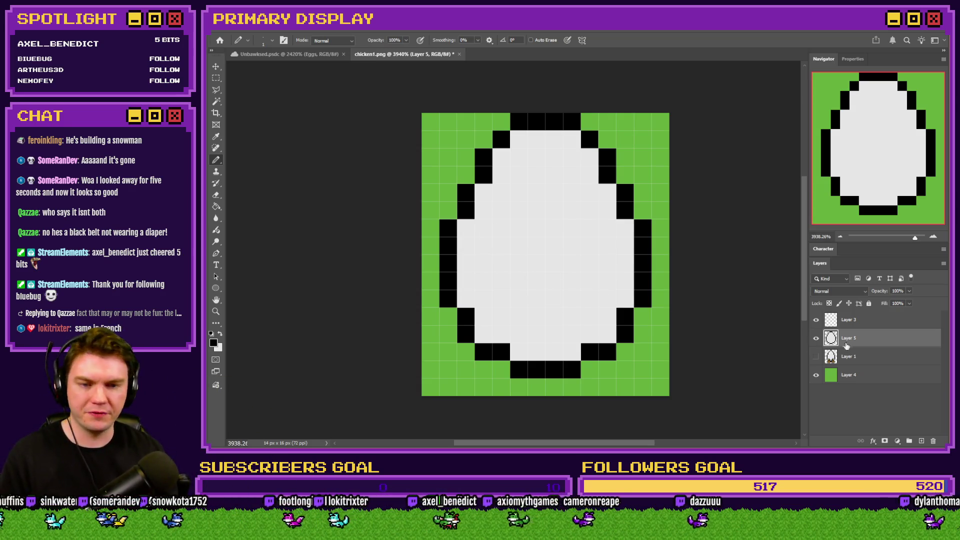
Show the original chicken sprite, hide the outlined egg, and set black as the colour
click(817, 356)
click(816, 338)
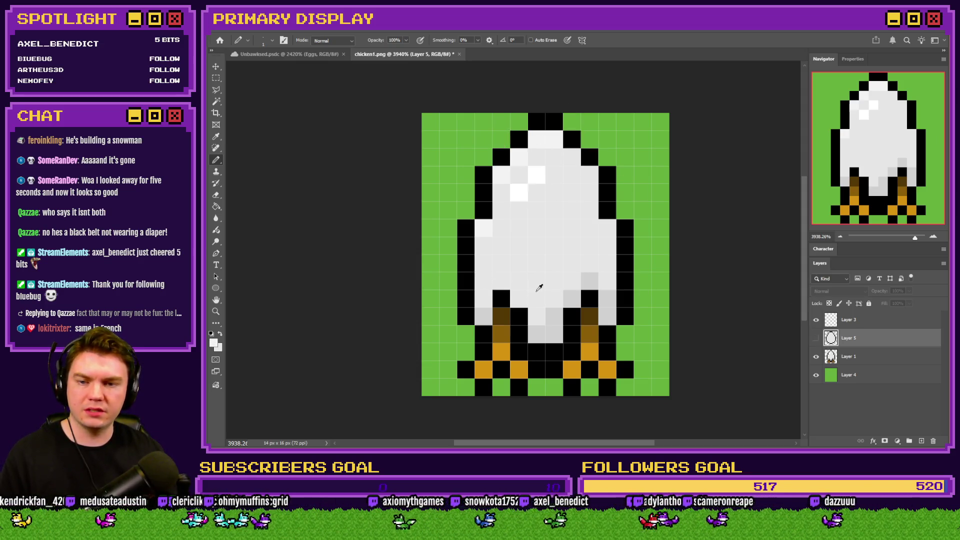
alt+click(504, 299)
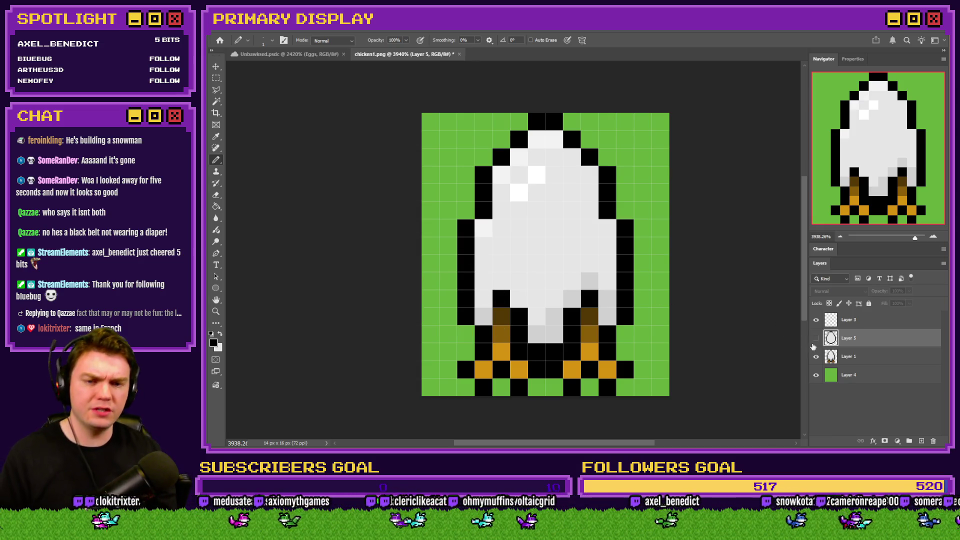
Compare the egg against the original chicken's feet, then make the egg layer active again
click(816, 356)
click(816, 338)
drag(520, 305, 480, 340)
key(ctrl+z)
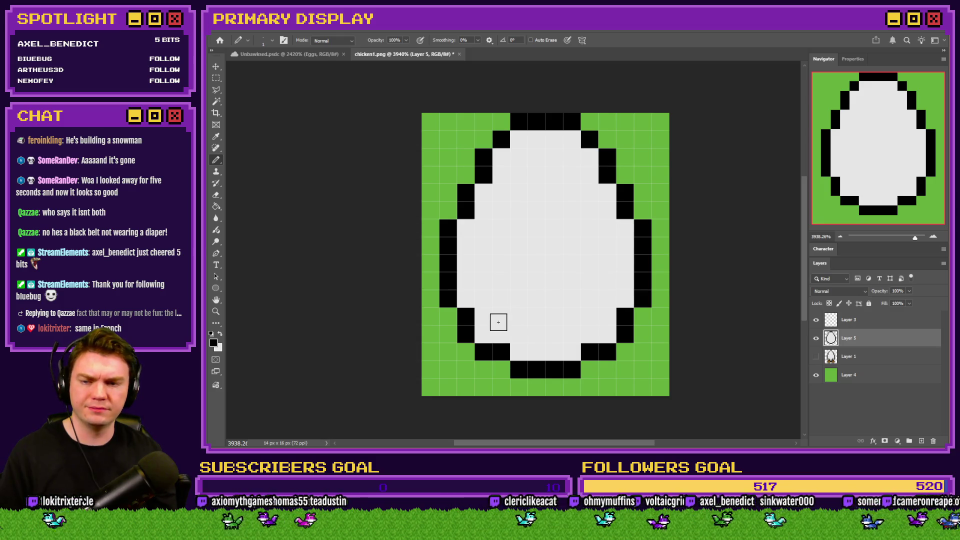
click(816, 356)
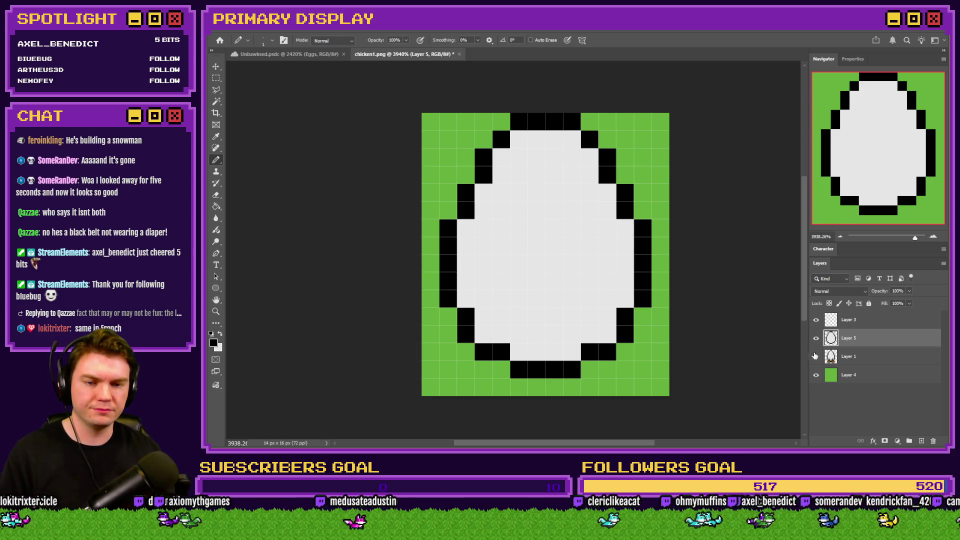
click(856, 357)
click(816, 338)
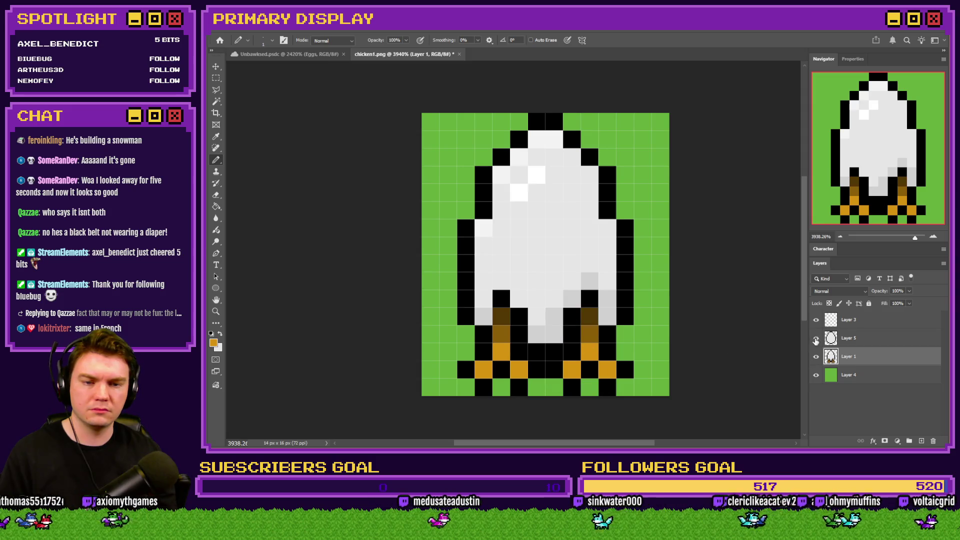
click(816, 338)
click(815, 356)
click(857, 338)
Pencil orange leg pixels and a foot pixel at the egg's lower left
click(483, 317)
click(482, 334)
click(483, 351)
click(473, 393)
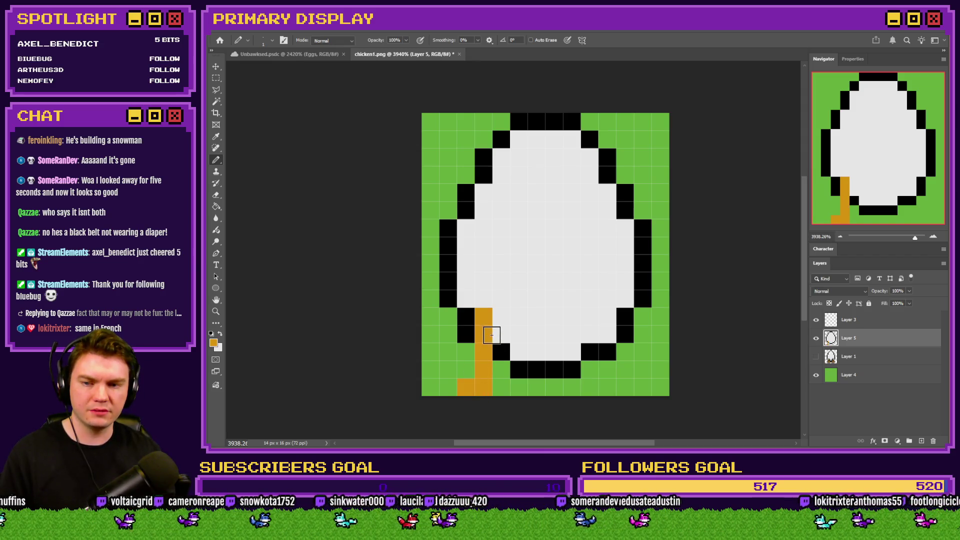
click(484, 313)
key(x)
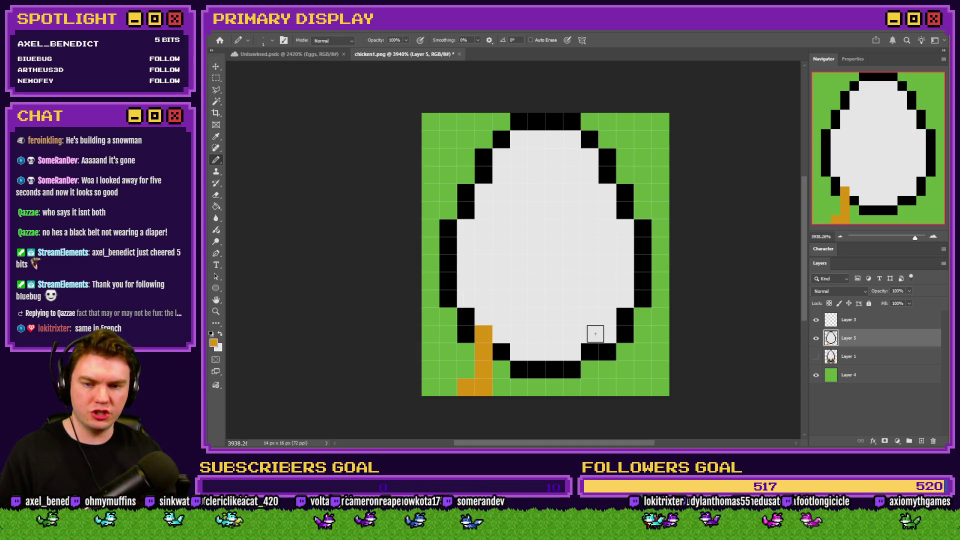
Draw an orange right leg, rework the left leg, and settle on a three-pixel left leg
drag(592, 333, 589, 388)
drag(501, 333, 497, 339)
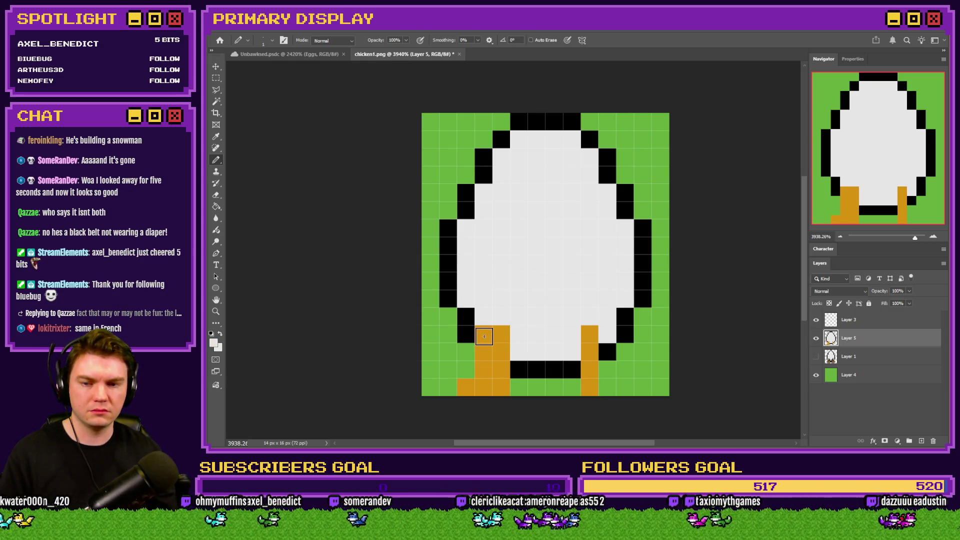
click(483, 331)
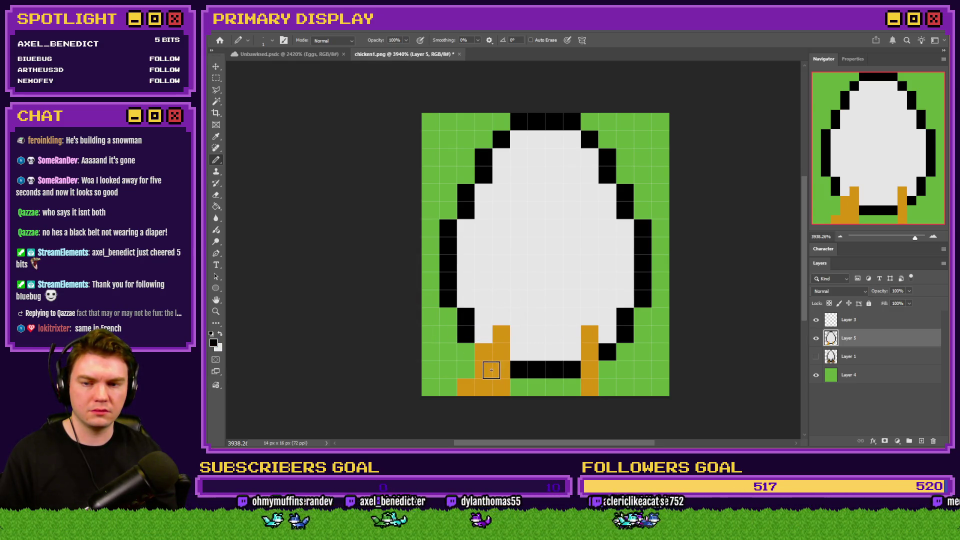
alt+click(454, 360)
key(ctrl+z)
key(ctrl+z)
key(ctrl+z)
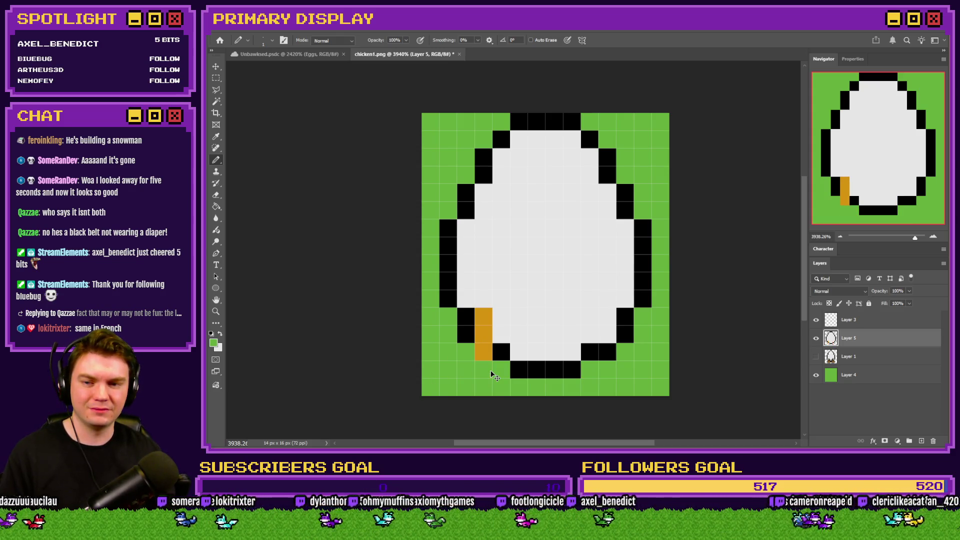
key(ctrl+z)
key(ctrl+z)
alt+click(483, 316)
key(ctrl+z)
drag(499, 320, 499, 355)
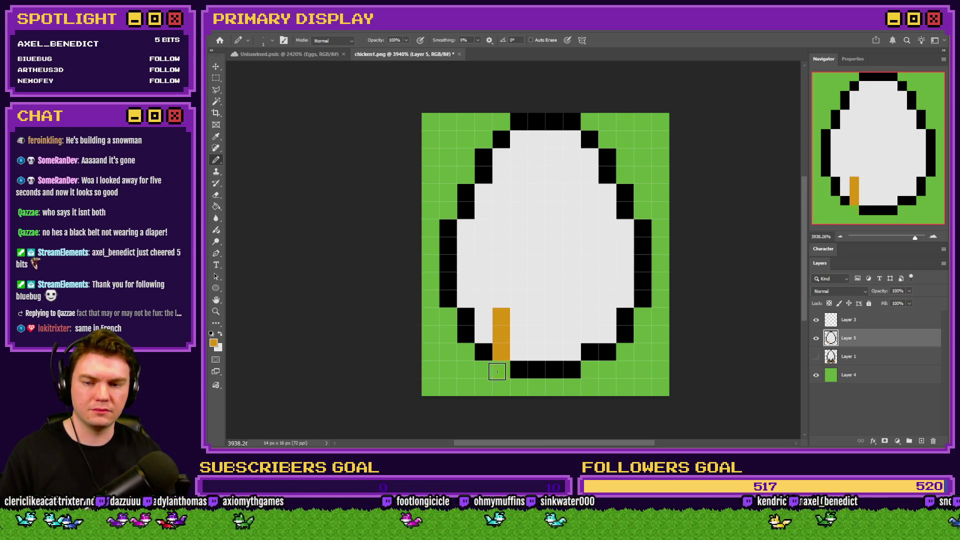
key(ctrl+z)
Draw both legs and feet below the egg, undoing and restoring the left leg
key(ctrl+z)
key(ctrl+z)
click(501, 334)
drag(501, 353, 484, 386)
mouse_move(590, 386)
mouse_down()
mouse_move(573, 334)
mouse_move(589, 336)
mouse_move(590, 375)
mouse_move(607, 387)
mouse_up()
Outline the tops of both legs with black pixels
key(ctrl+z)
key(ctrl+z)
key(ctrl+z)
key(ctrl+shift+z)
key(ctrl+shift+z)
alt+click(483, 351)
click(484, 333)
click(501, 316)
click(519, 333)
click(572, 351)
click(572, 333)
click(589, 316)
click(607, 334)
click(501, 351)
key(ctrl+z)
click(512, 352)
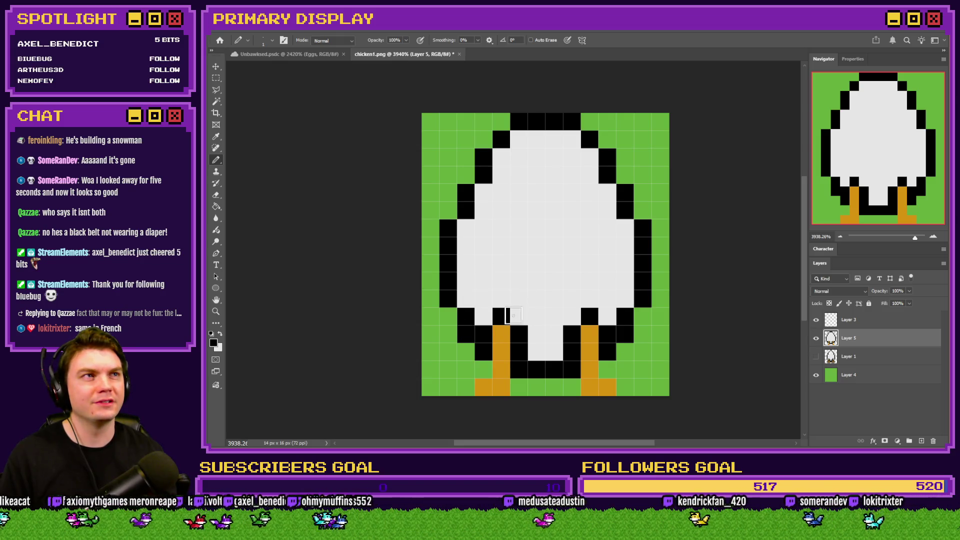
Undo the black belly pixels, the black pixels around the legs and the old orange legs
click(518, 316)
click(571, 316)
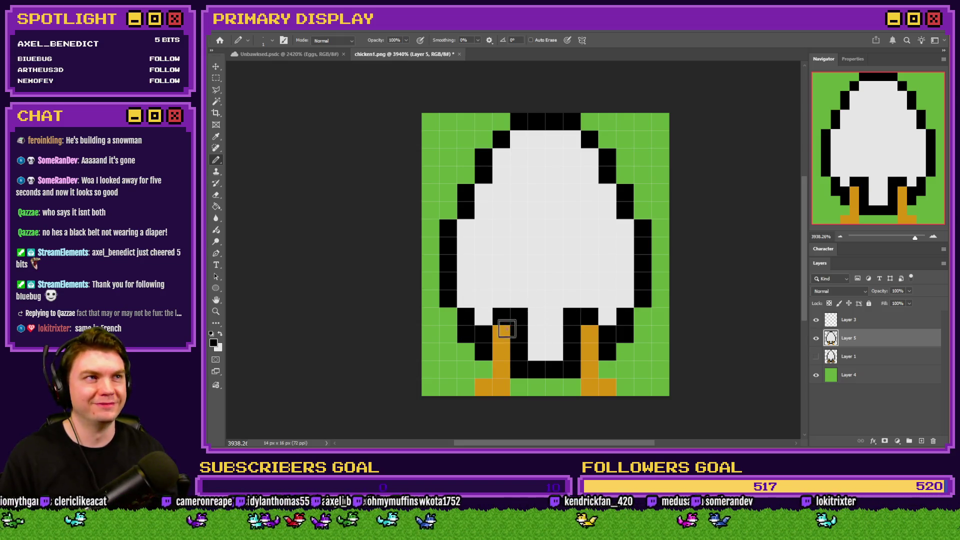
key(ctrl+z)
key(ctrl+z)
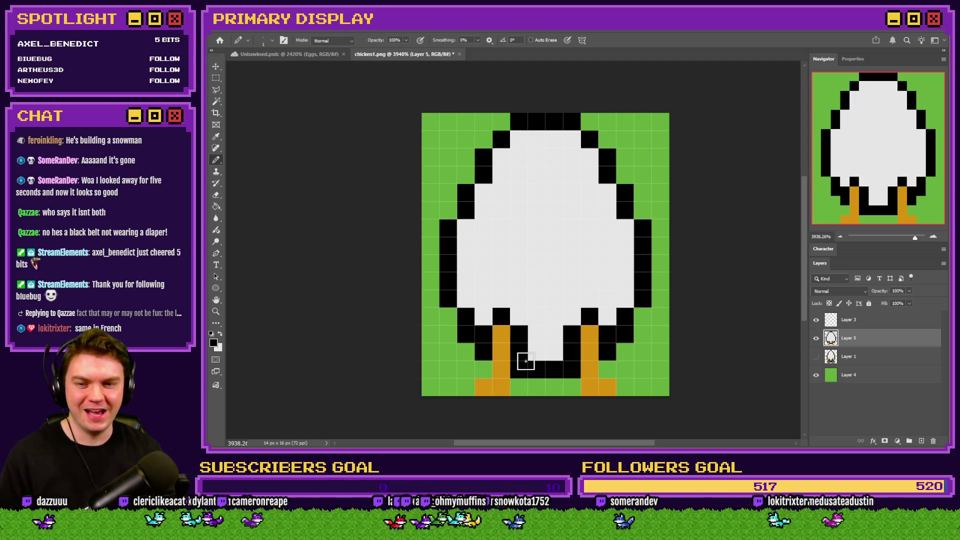
key(ctrl+z)
key(ctrl+z)
key(ctrl+z)
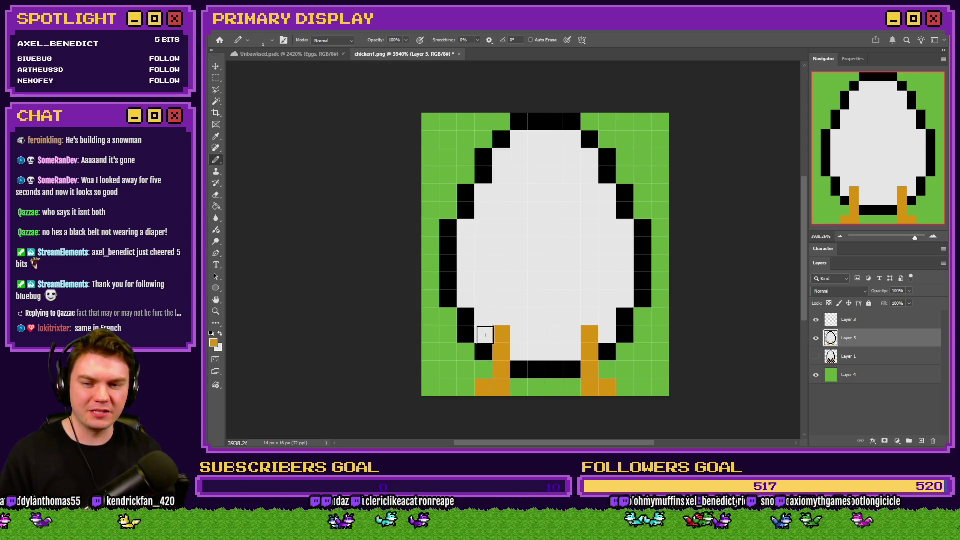
key(ctrl+z)
key(ctrl+z)
key(ctrl+z)
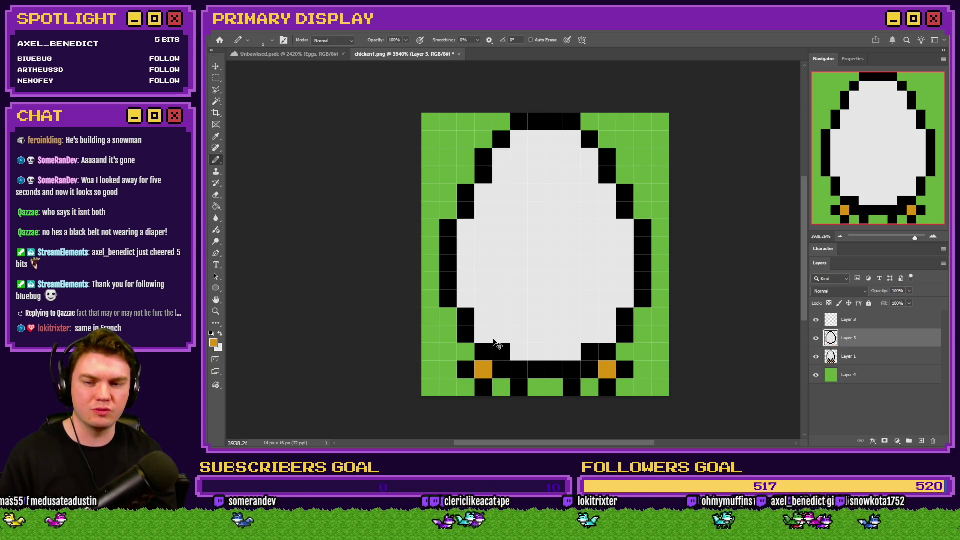
Pencil new three-pixel orange left and right legs with spread orange feet on the bottom row
drag(489, 335, 477, 374)
click(469, 386)
click(483, 386)
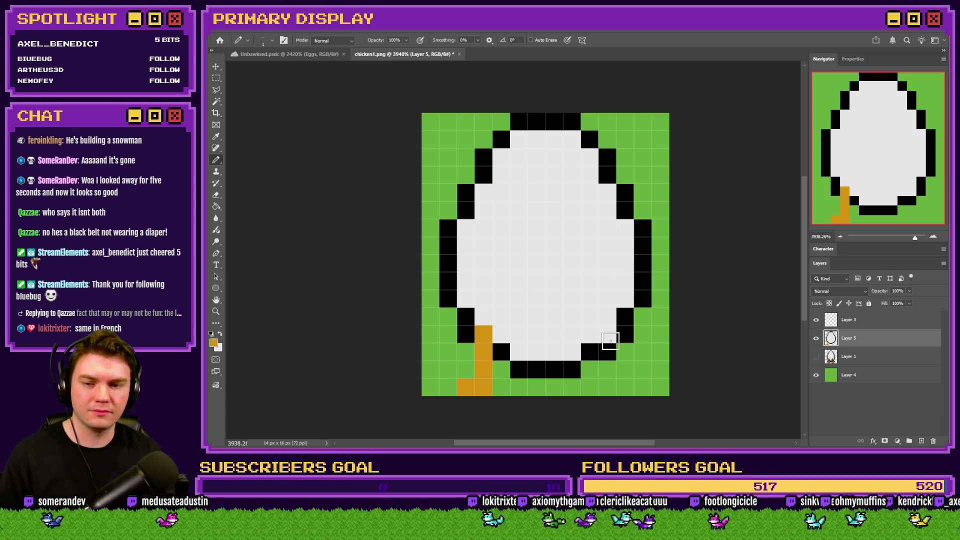
drag(606, 333, 607, 369)
click(595, 385)
click(497, 388)
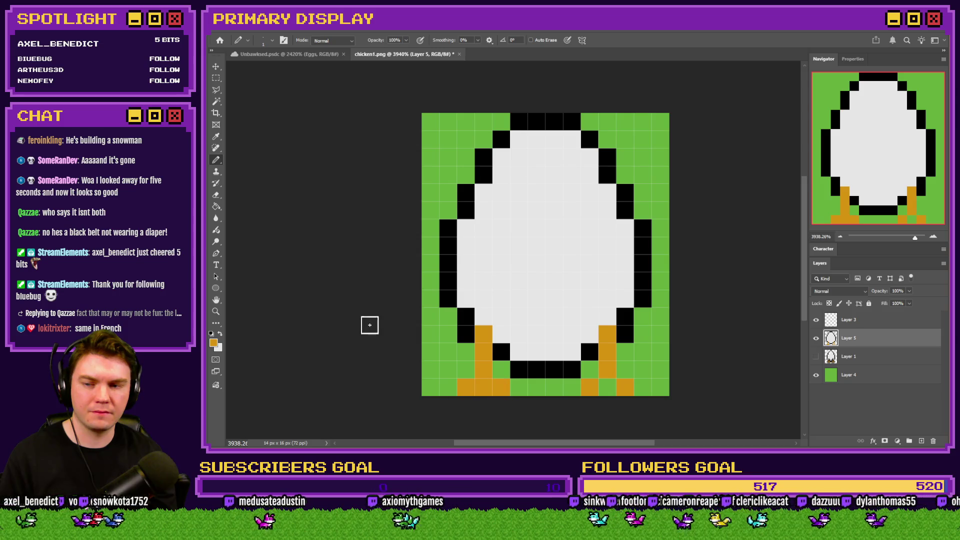
Add four black outline pixels beside the legs, then hide Layer 5 and select the original chicken layer
click(216, 194)
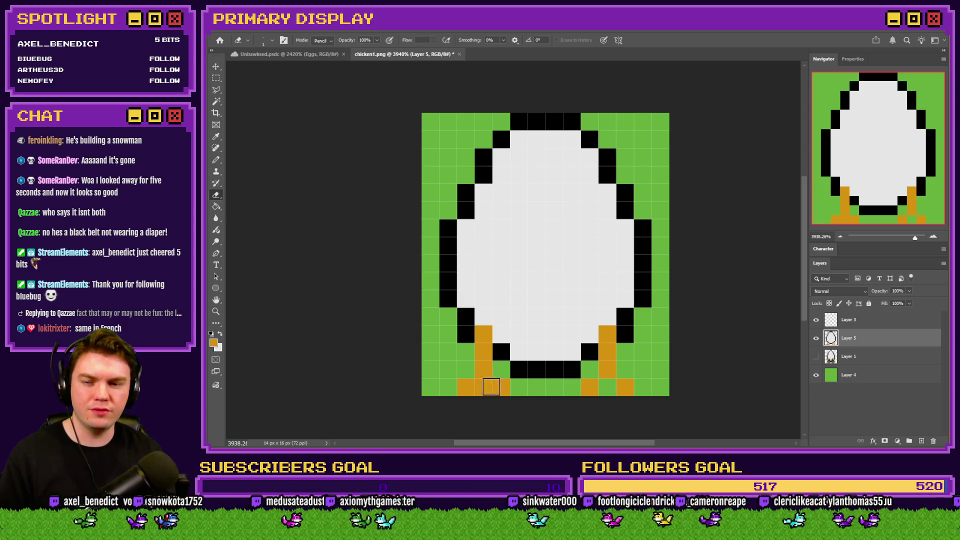
click(216, 160)
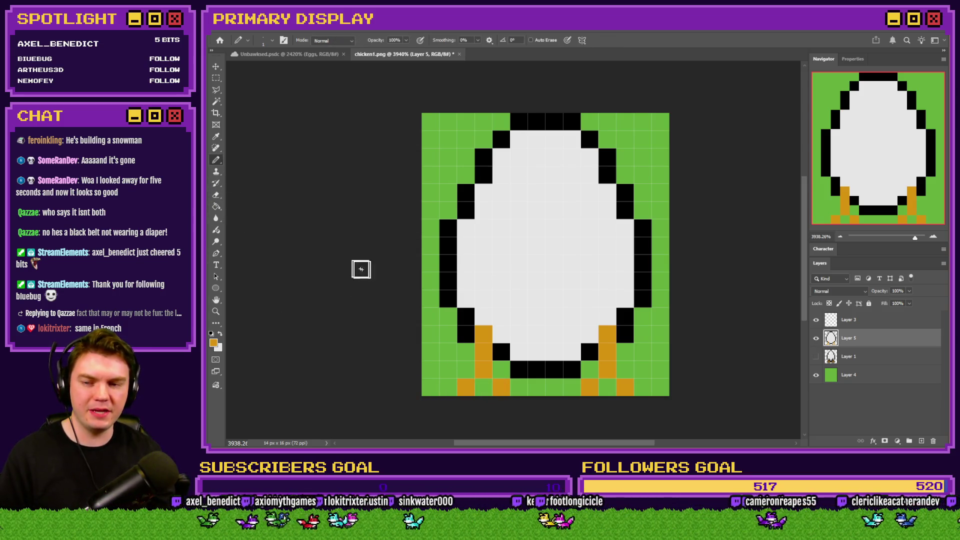
click(483, 317)
click(501, 334)
click(590, 334)
click(607, 316)
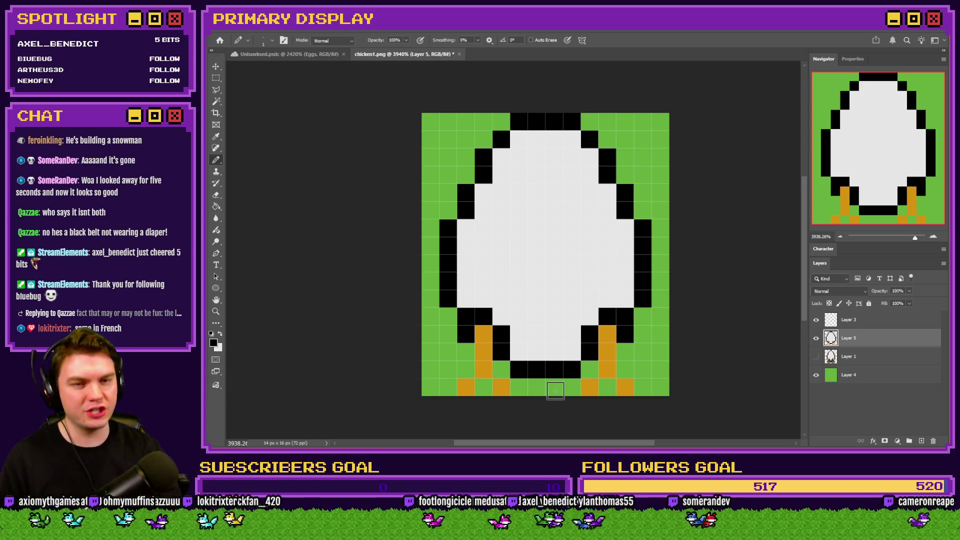
click(815, 338)
click(824, 355)
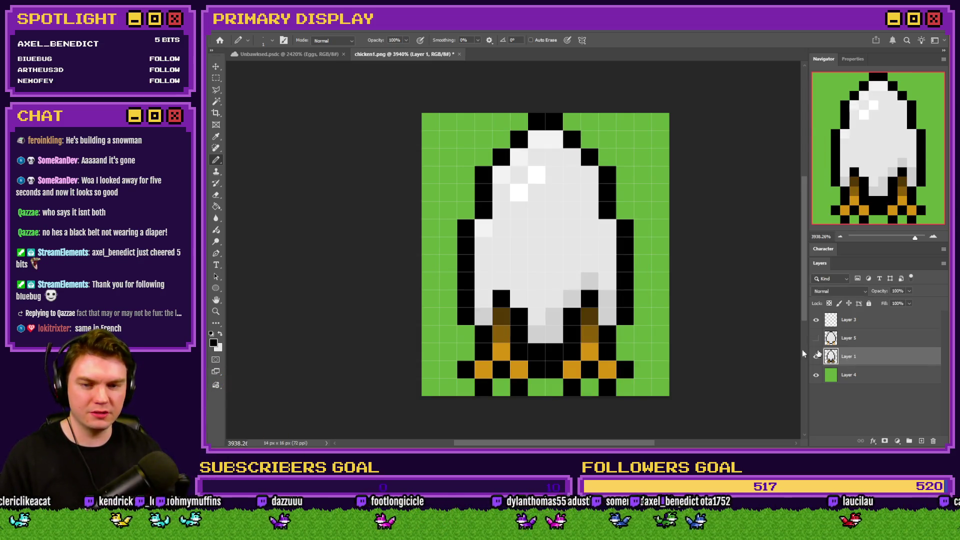
Sample the original foot's dark brown and shade the upper pixels of both egg legs with it
alt+click(598, 318)
click(816, 339)
click(607, 332)
click(483, 332)
click(824, 346)
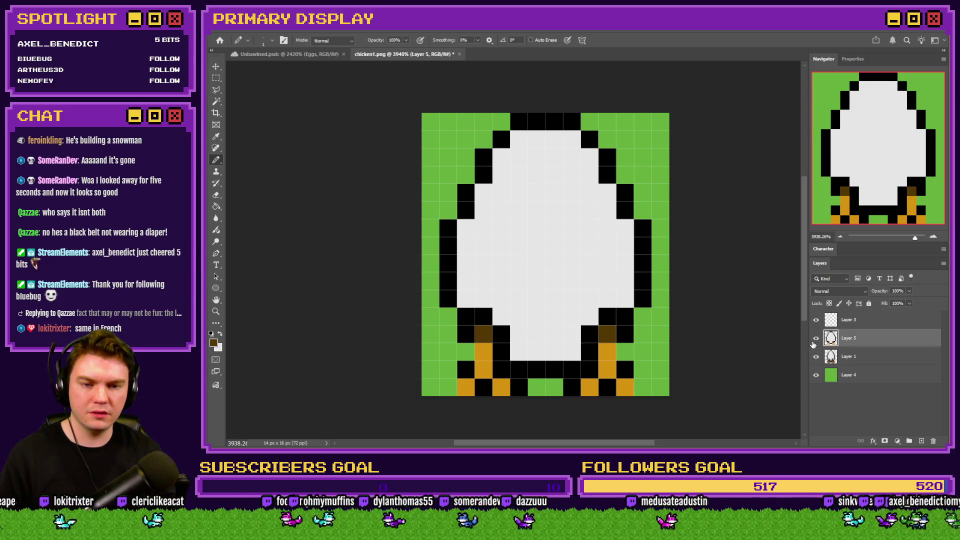
click(816, 338)
click(816, 338)
click(607, 351)
click(482, 351)
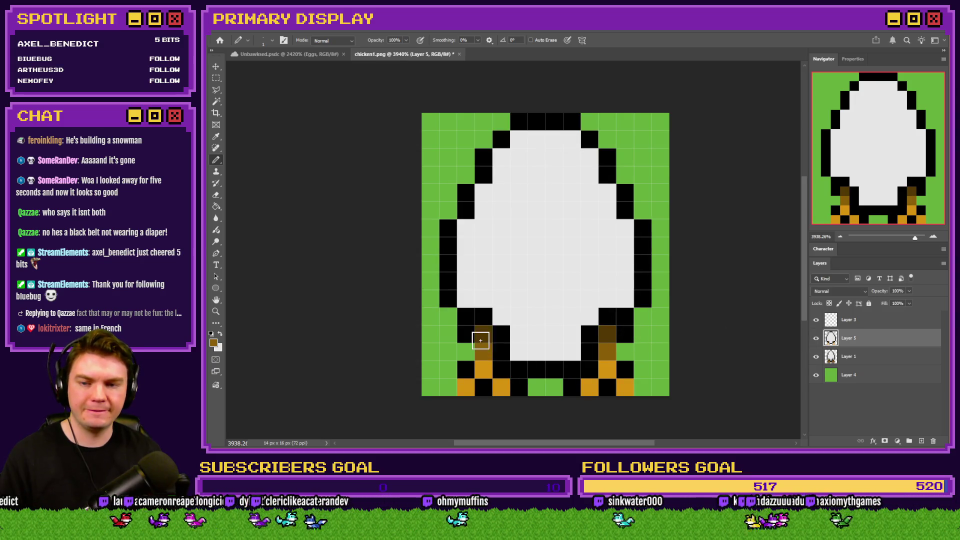
Add black outline pixels beside the feet and blacken both bottom-row corner pixels
alt+click(469, 330)
click(466, 352)
click(625, 351)
click(449, 389)
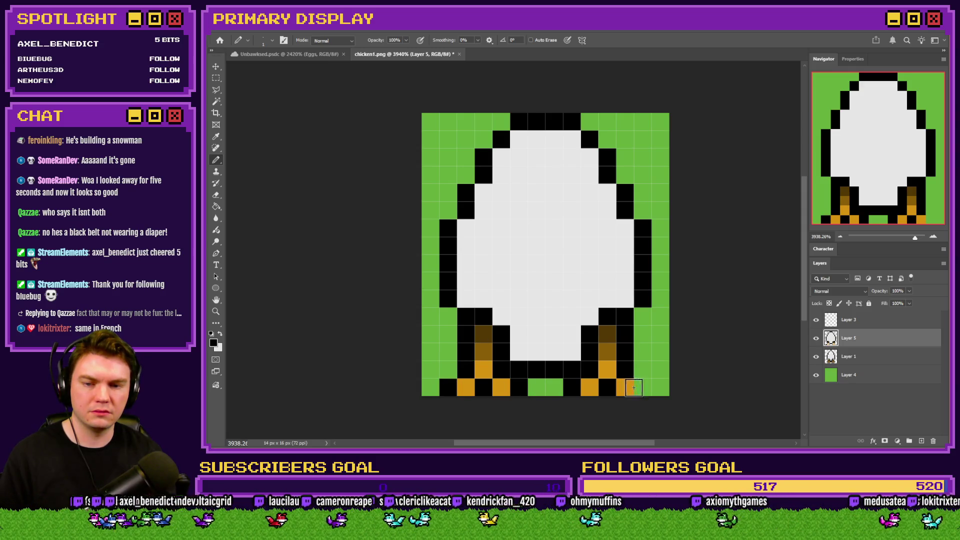
click(642, 387)
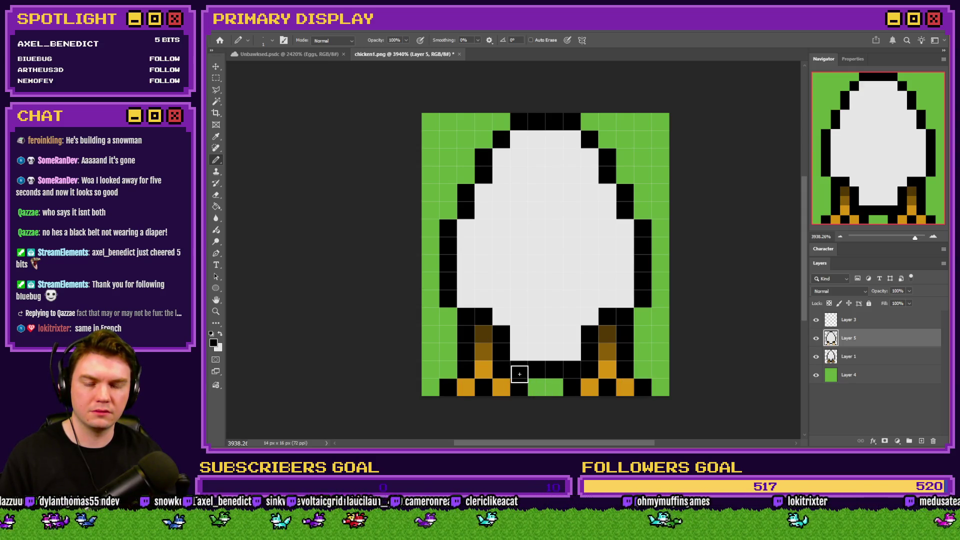
click(217, 80)
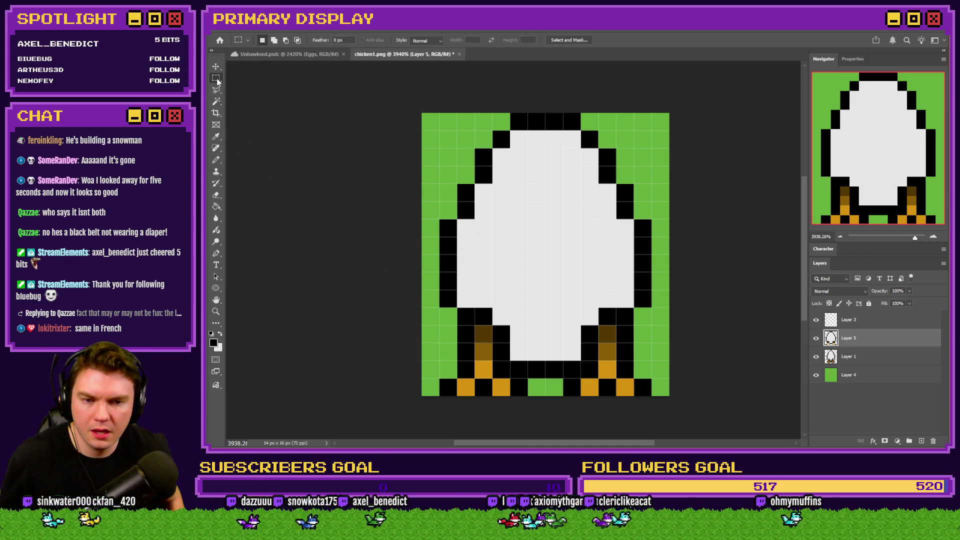
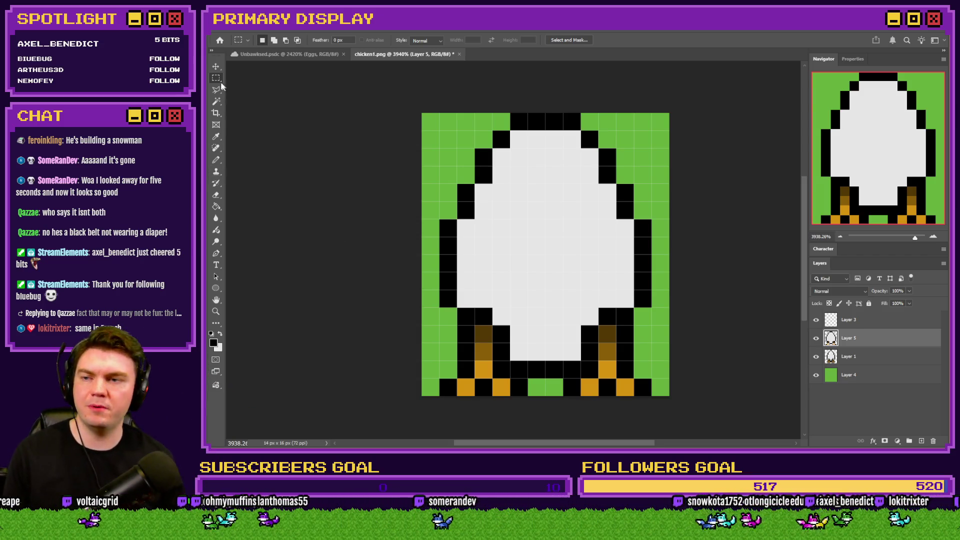
Marquee-select both orange leg columns of the chicken
mouse_move(475, 325)
mouse_down()
mouse_move(480, 383)
mouse_move(493, 375)
mouse_move(475, 396)
mouse_move(510, 396)
mouse_up()
drag(617, 379, 633, 395)
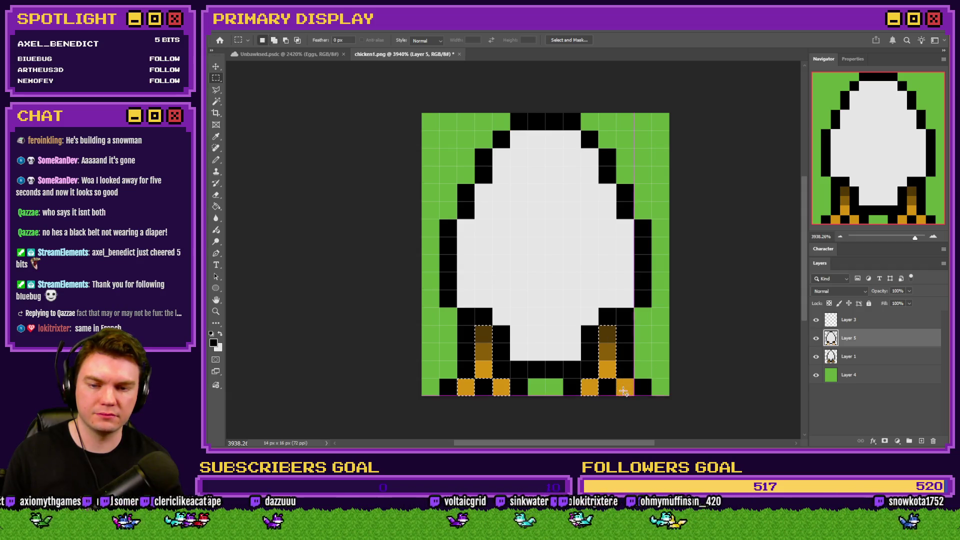
drag(599, 326, 616, 378)
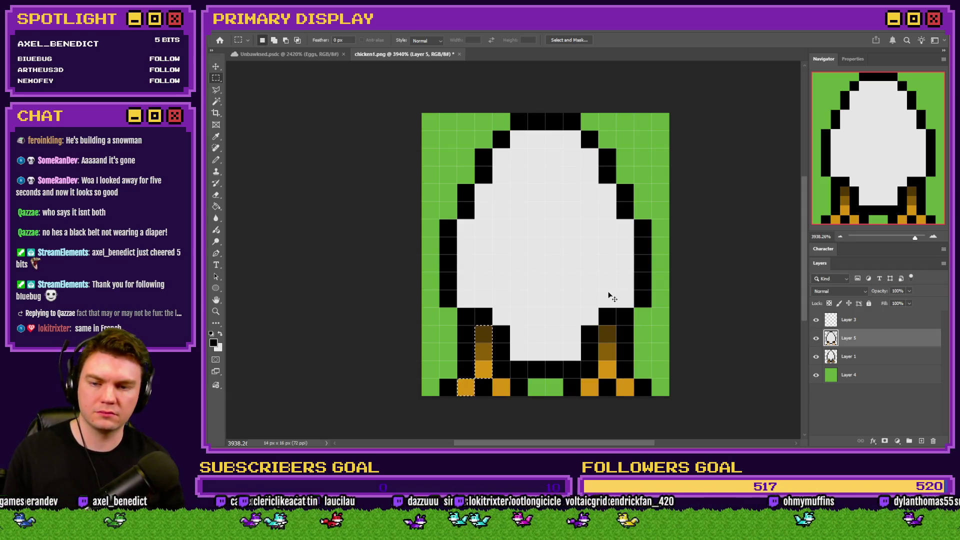
Name the egg layer Egg, paste the legs onto their own layer and move them down 6 px
key(ctrl+d)
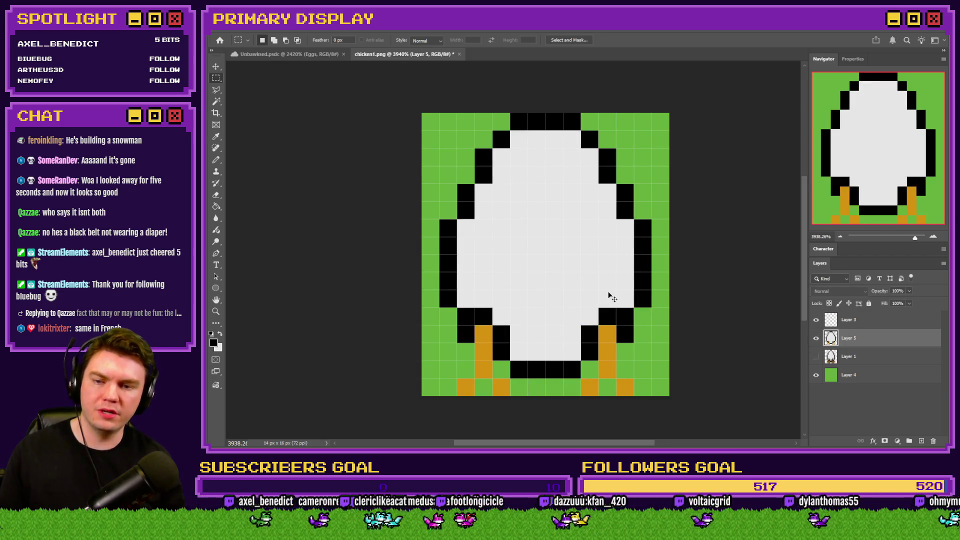
key(ctrl+z)
key(ctrl+z)
key(ctrl+z)
key(ctrl+z)
key(ctrl+z)
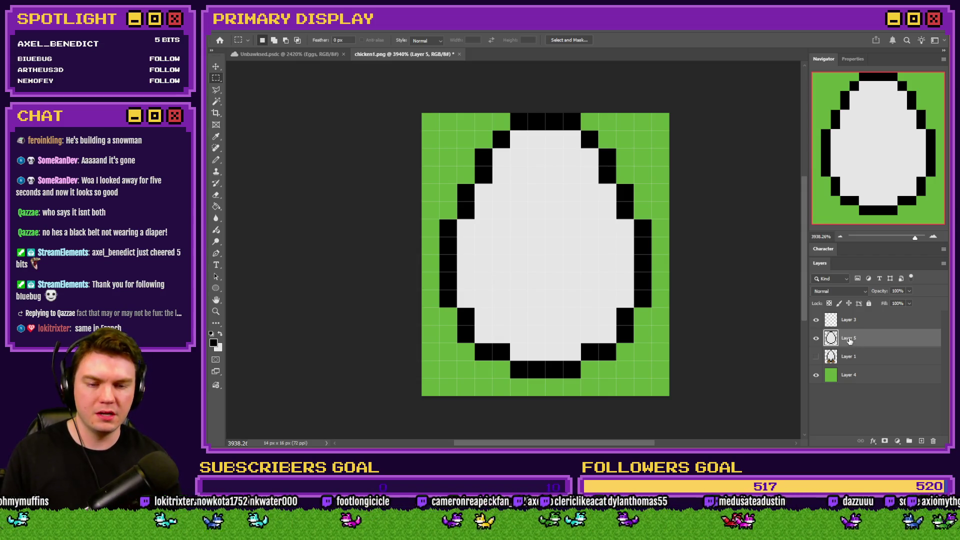
key(Return)
key(ctrl+v)
mouse_move(648, 283)
mouse_down()
mouse_move(631, 363)
mouse_move(631, 346)
mouse_up()
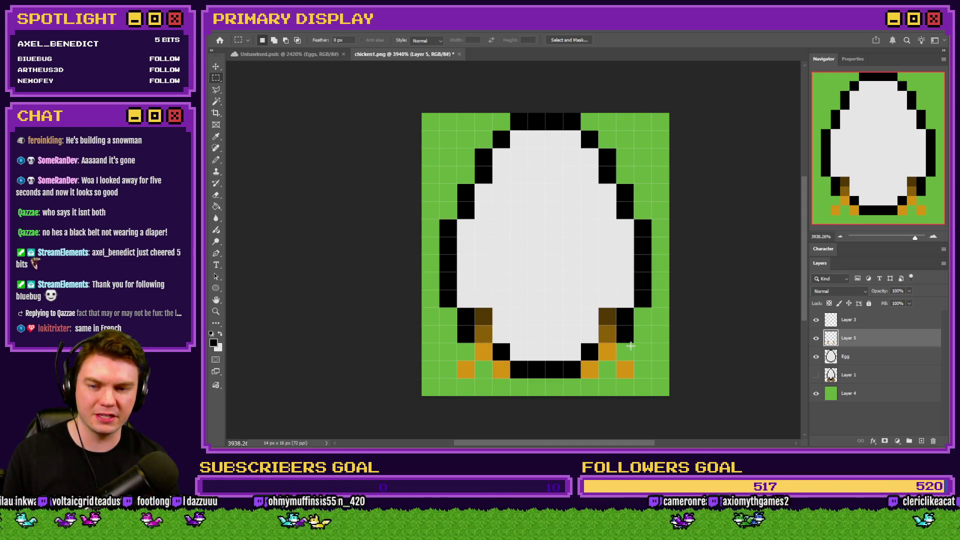
With the Pencil, paint black outline pixels beside both legs
click(216, 159)
drag(483, 298, 501, 334)
click(590, 334)
drag(590, 319, 608, 300)
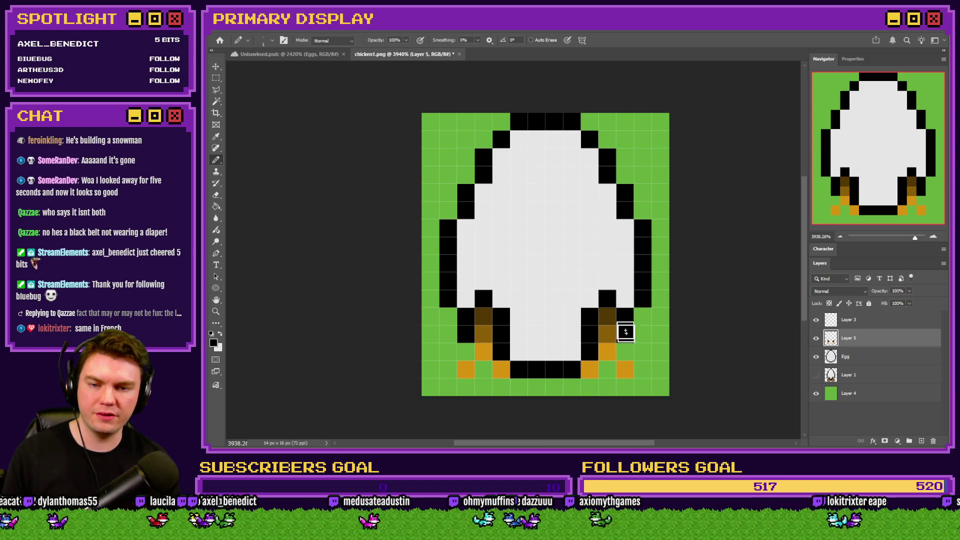
drag(625, 353, 643, 367)
click(624, 386)
Outline both leg bottoms, the left foot and the egg's bottom edge in black
click(609, 375)
click(590, 386)
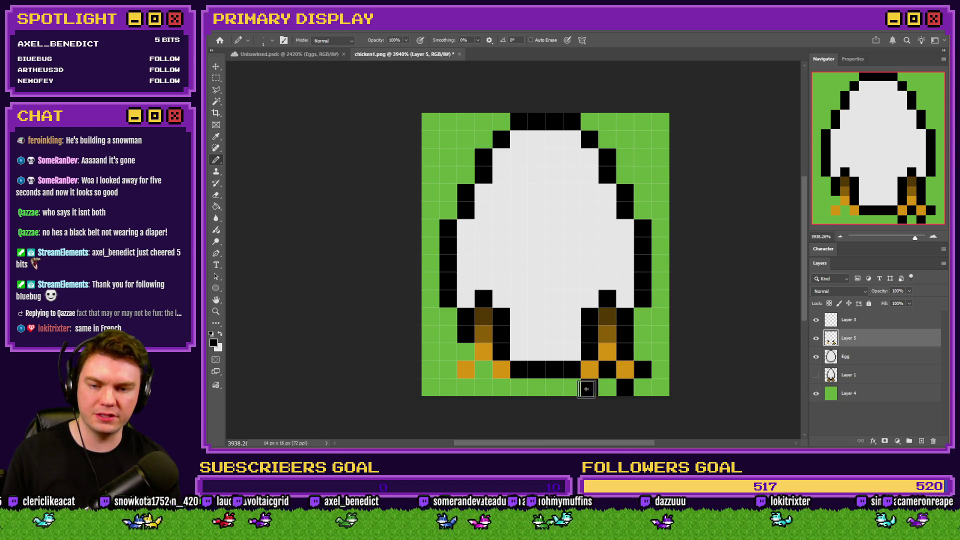
click(484, 370)
click(501, 386)
click(448, 369)
click(465, 387)
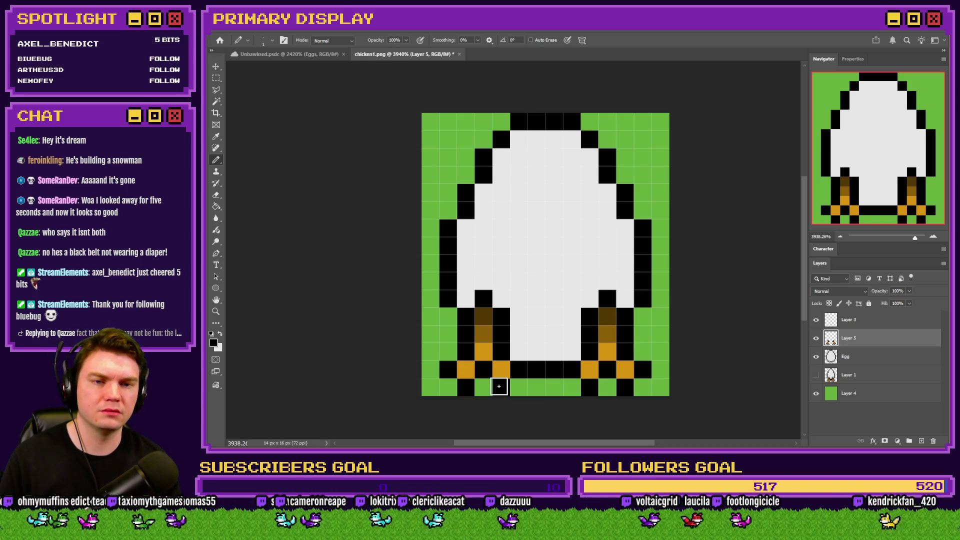
click(519, 352)
click(572, 352)
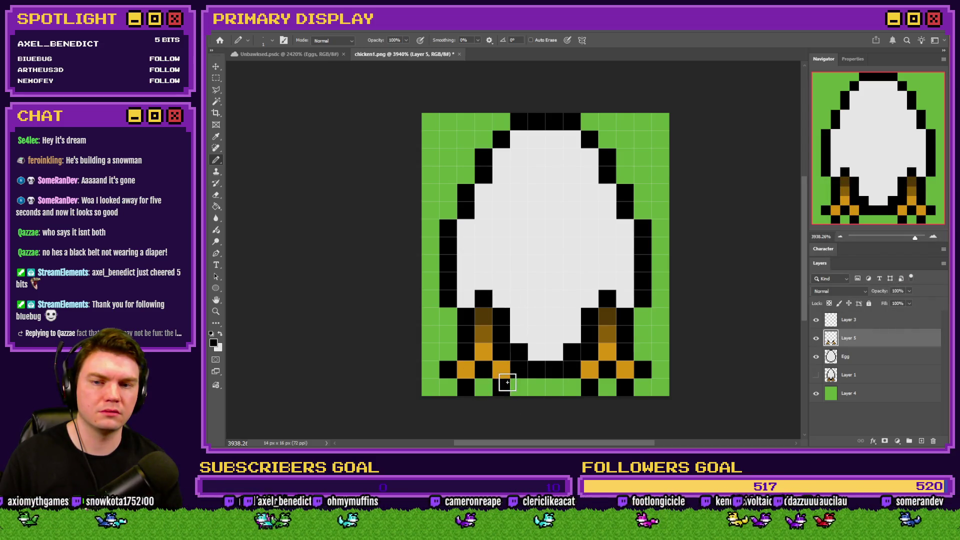
Undo the outline pixels and move the feet layer down 5 px to the egg's bottom
scroll(505, 381, down, 2)
scroll(508, 375, up, 1)
key(ctrl+z)
key(ctrl+z)
key(ctrl+z)
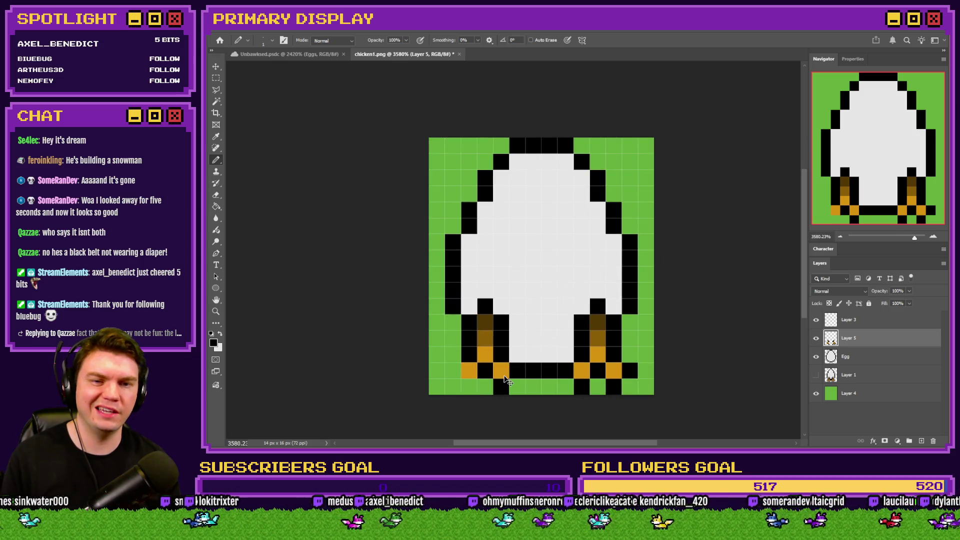
key(ctrl+z)
key(ctrl+z)
key(ctrl+z)
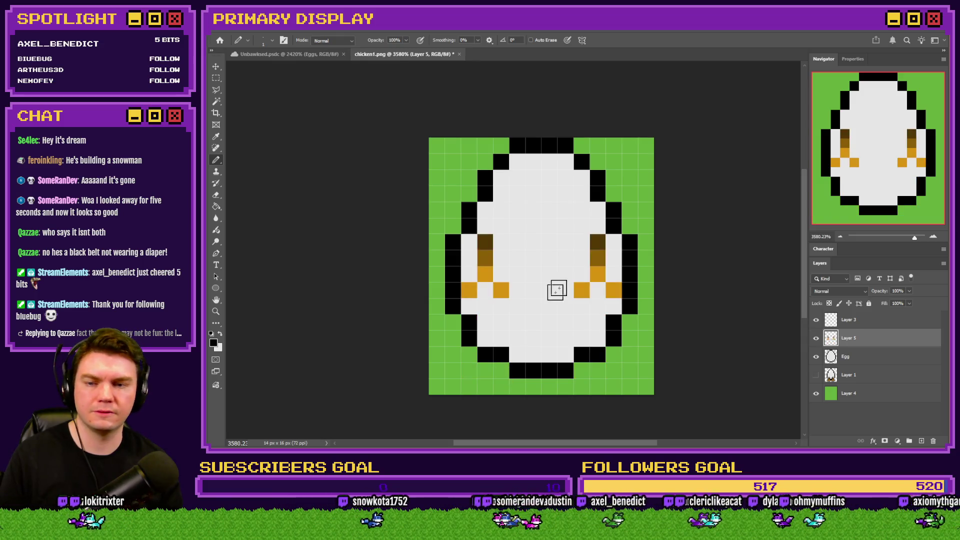
mouse_move(595, 293)
mouse_down()
mouse_move(594, 339)
mouse_move(576, 376)
mouse_up()
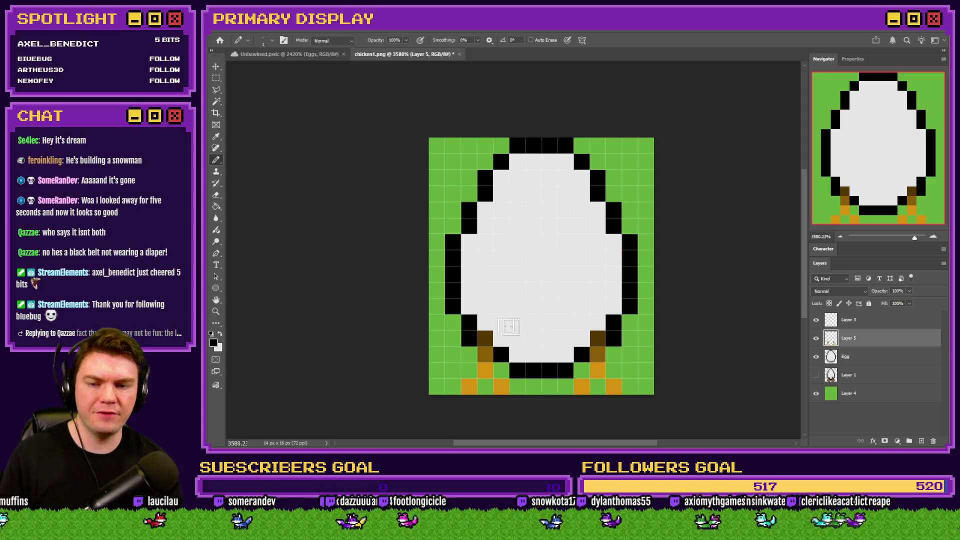
Repaint the black outline along the egg's bottom edge and around the left foot
click(485, 323)
click(501, 339)
click(582, 338)
click(597, 323)
click(468, 354)
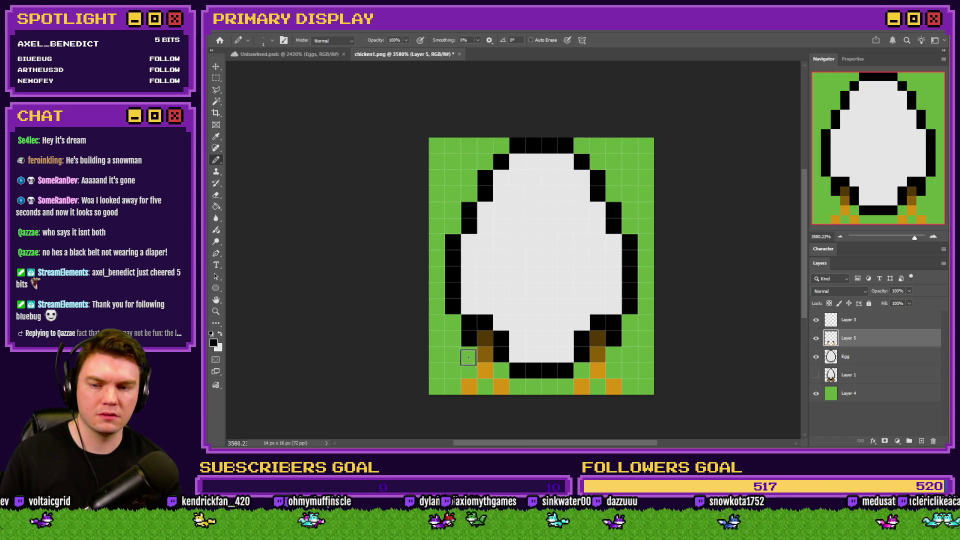
click(468, 370)
click(452, 386)
click(485, 387)
click(501, 370)
Outline the right foot and the bottom row in black
click(516, 387)
click(565, 387)
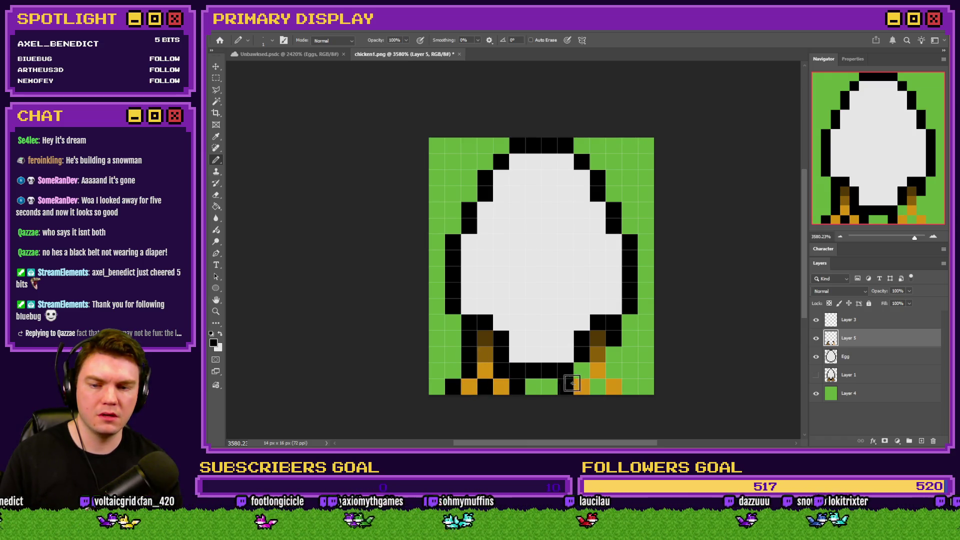
click(581, 371)
click(597, 386)
click(628, 386)
click(613, 371)
click(612, 355)
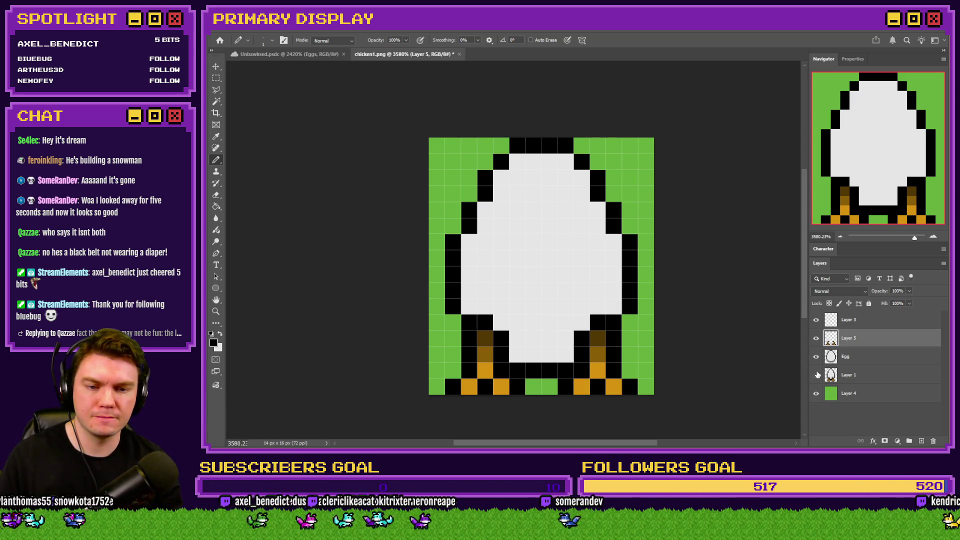
Sample the chicken's light grey and recolour the egg's top row and upper-left edge pixels
click(816, 357)
alt+click(515, 175)
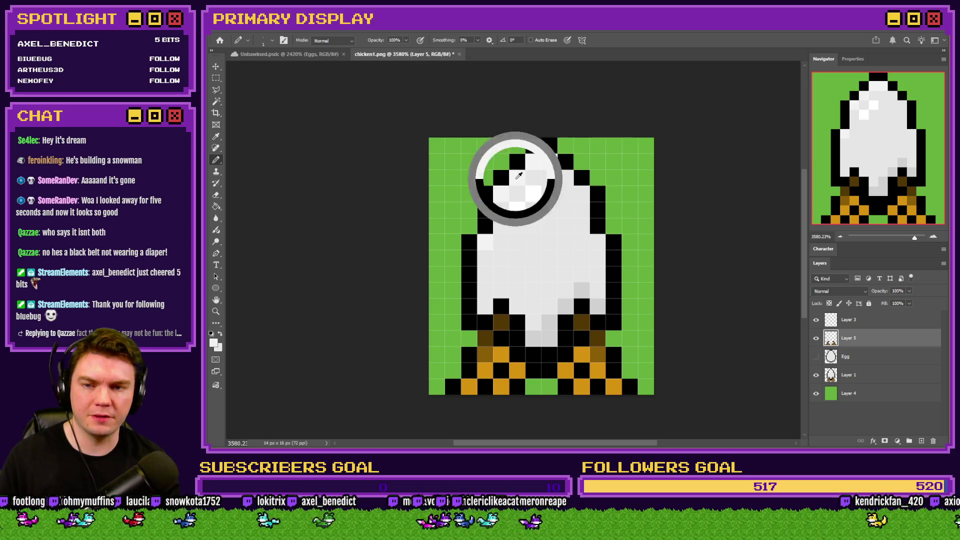
click(816, 357)
click(816, 375)
drag(565, 161, 516, 158)
click(502, 176)
click(485, 214)
click(469, 242)
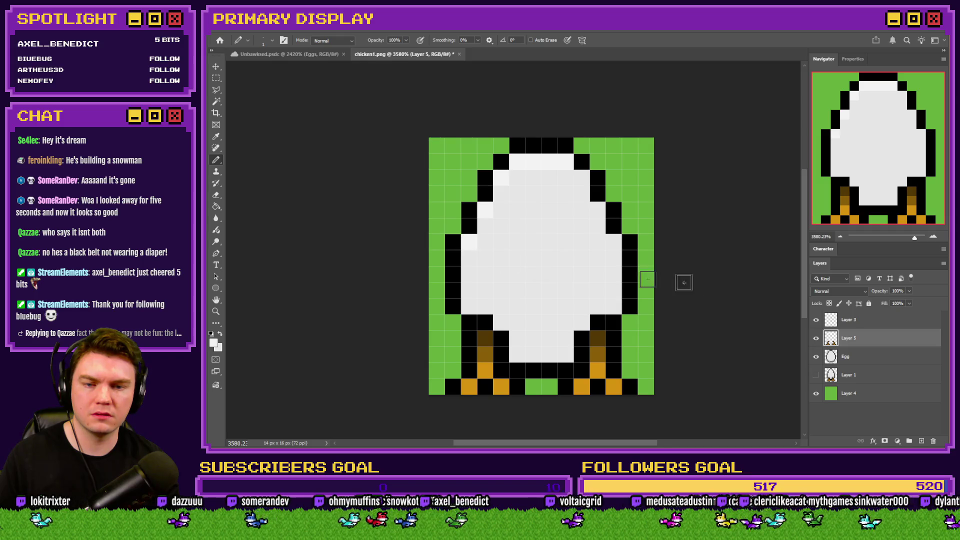
On the Egg layer, shade the egg's lower right and right edge light grey
click(816, 357)
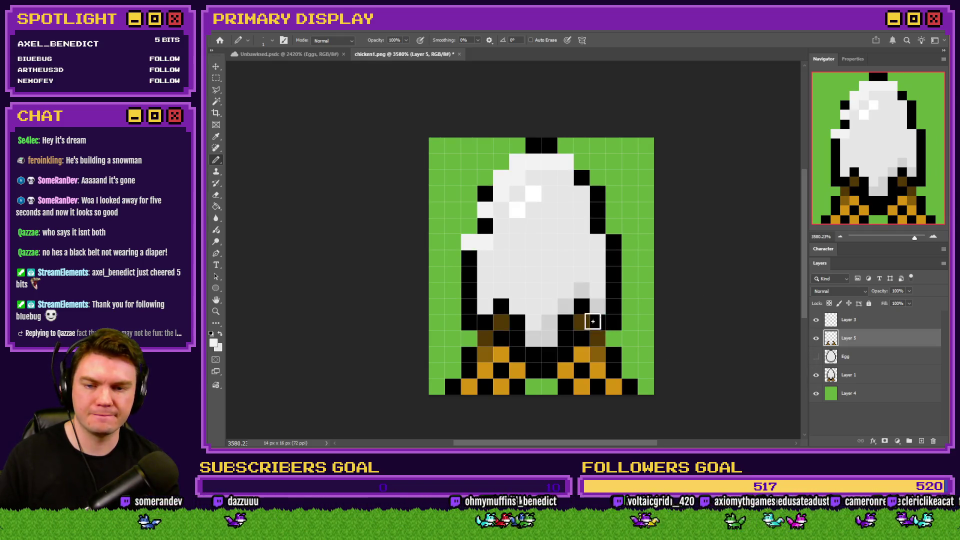
click(816, 357)
click(817, 375)
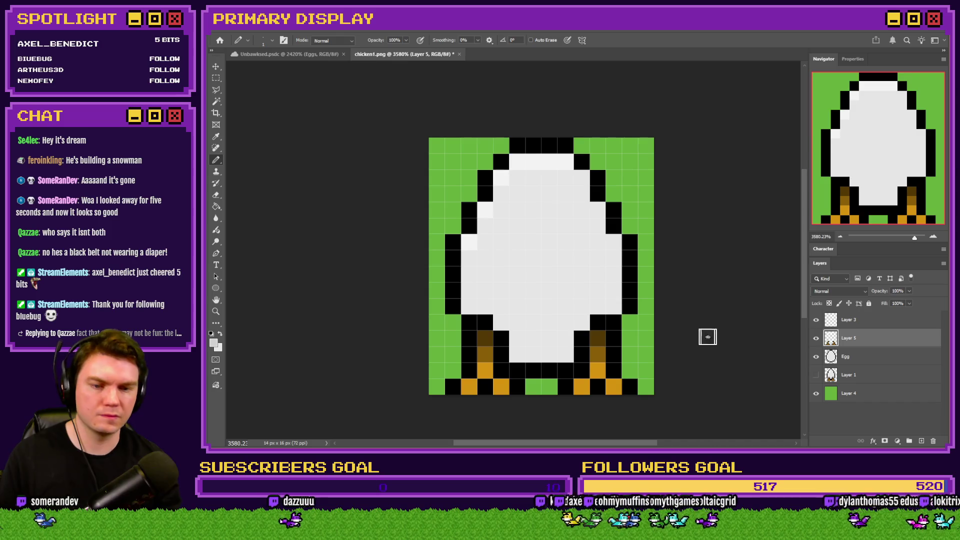
click(861, 362)
click(613, 306)
click(598, 306)
click(582, 322)
drag(568, 345, 531, 357)
click(614, 290)
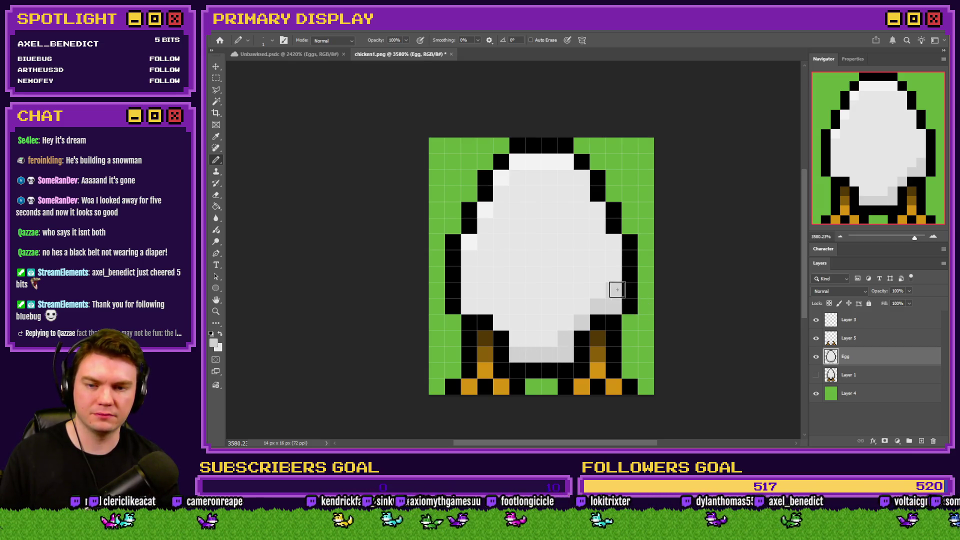
Sample white from the chicken drawing's highlight
click(816, 374)
scroll(812, 361, down, 5)
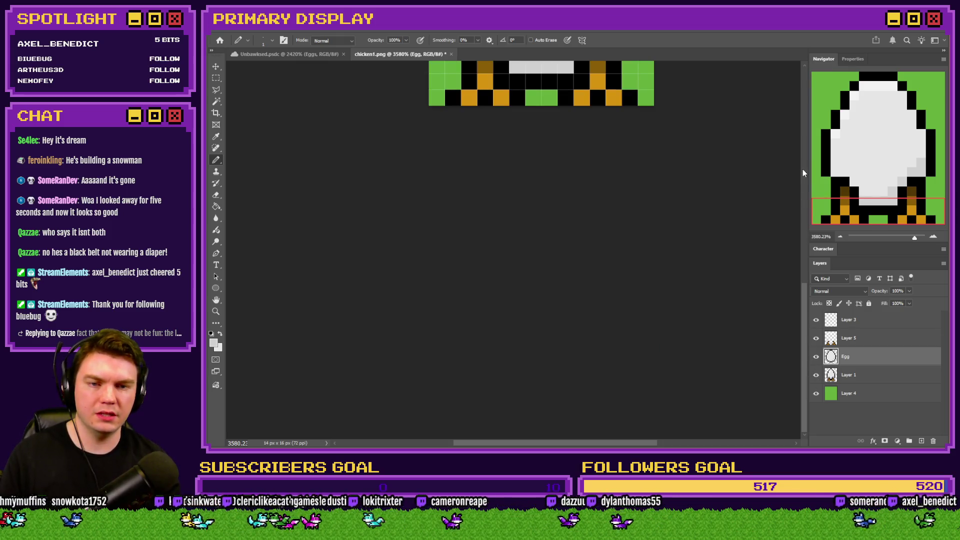
scroll(802, 169, up, 5)
click(815, 357)
alt+click(541, 269)
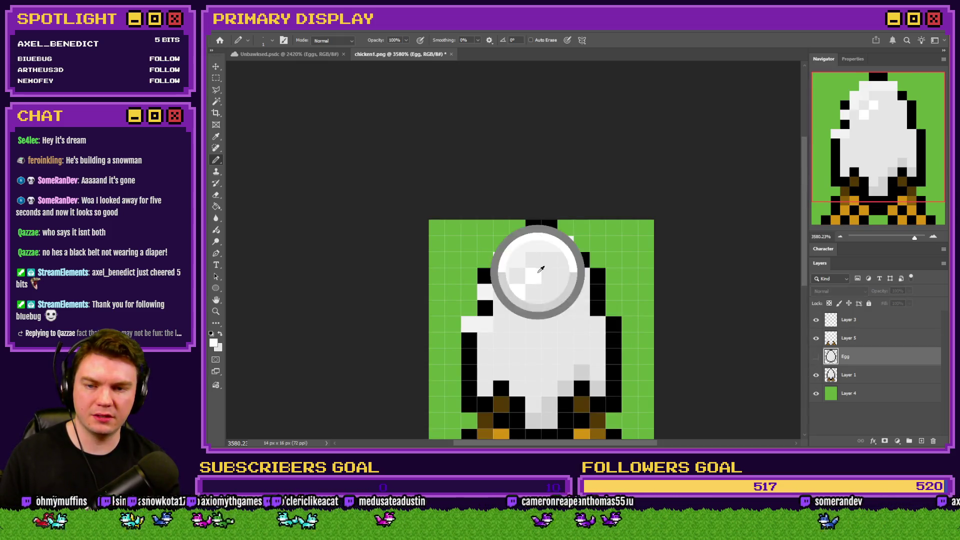
click(817, 357)
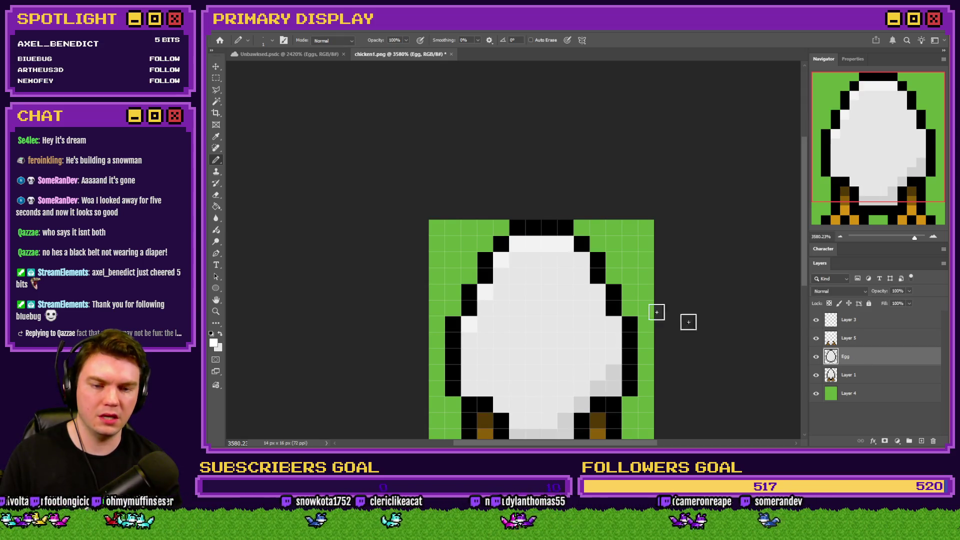
scroll(707, 325, down, 1)
Draw a short white highlight line on the egg's upper left
click(536, 235)
mouse_move(537, 237)
mouse_down()
mouse_move(514, 247)
mouse_move(502, 283)
mouse_up()
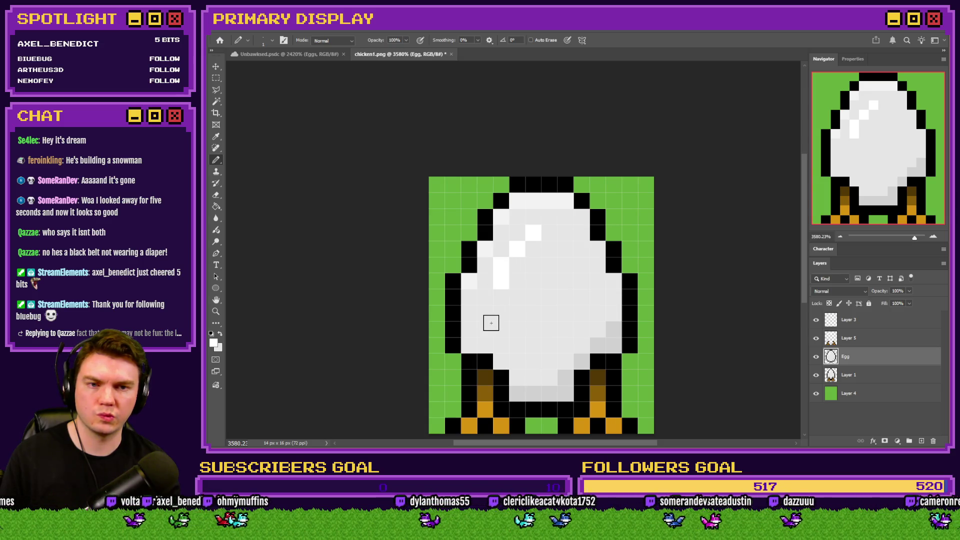
key(ctrl+z)
key(ctrl+z)
key(ctrl+z)
drag(518, 248, 500, 283)
click(500, 283)
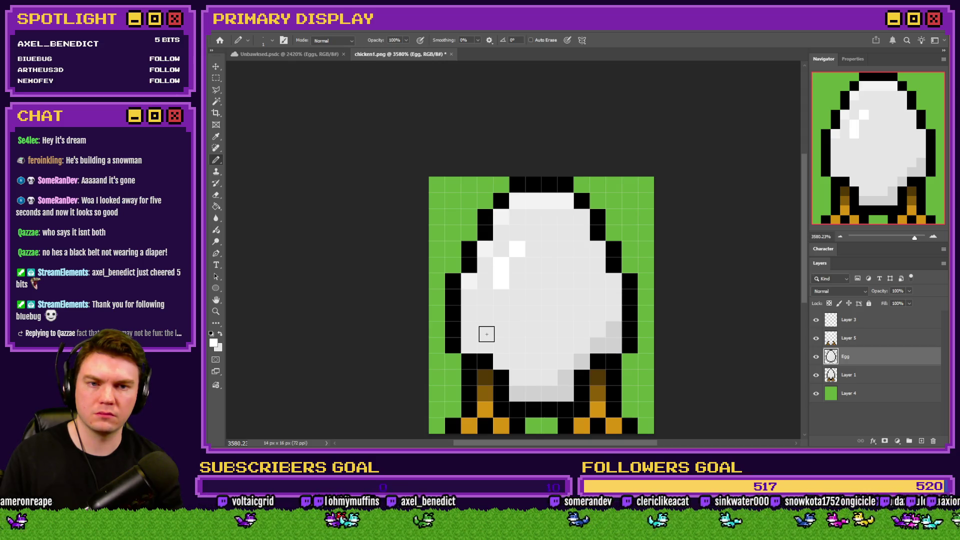
scroll(504, 258, down, 4)
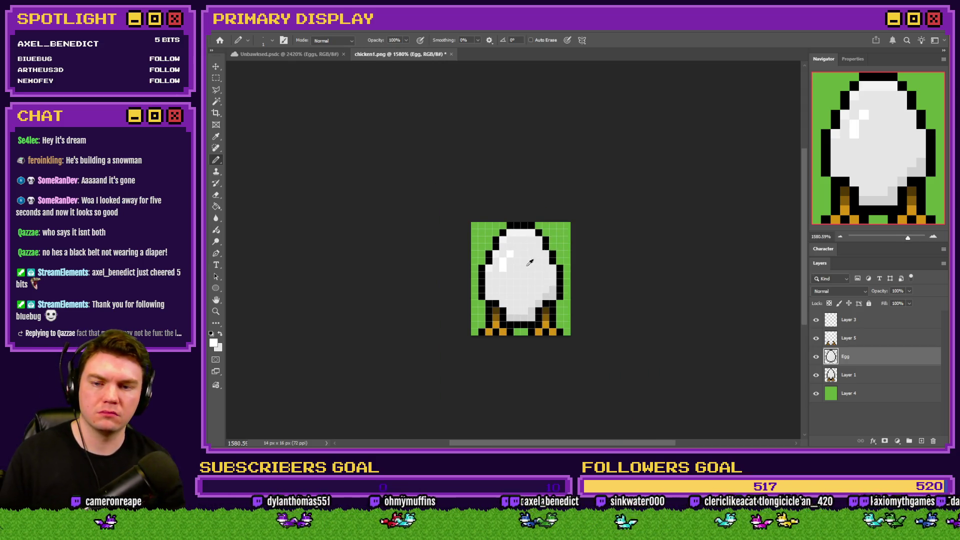
scroll(534, 261, up, 1)
click(854, 342)
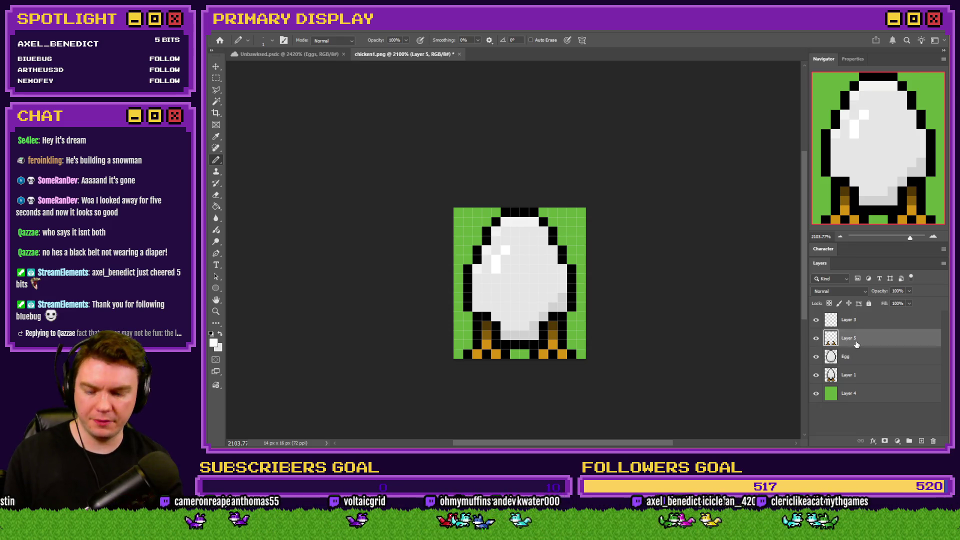
Delete the separate legs layer and compare the Egg layer against the chicken
key(Delete)
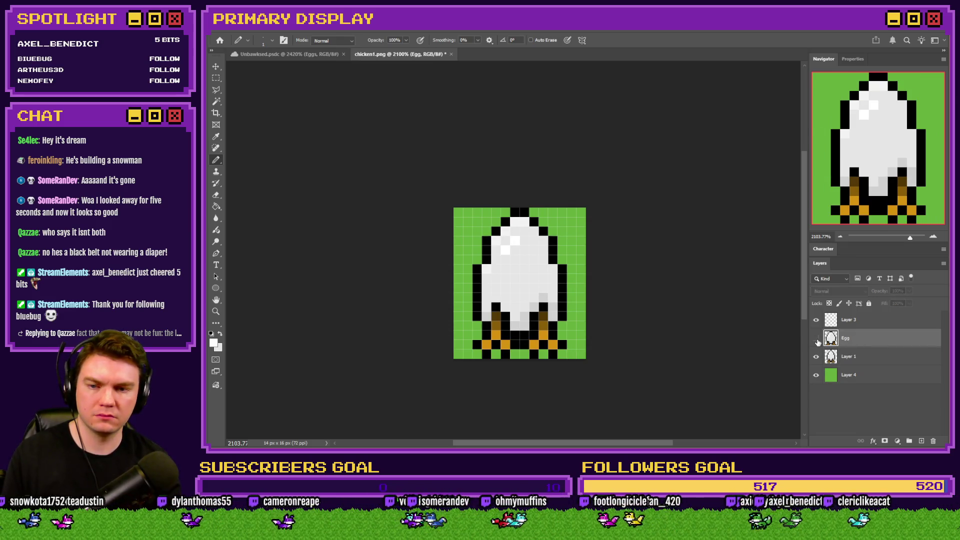
click(816, 339)
click(816, 339)
click(816, 340)
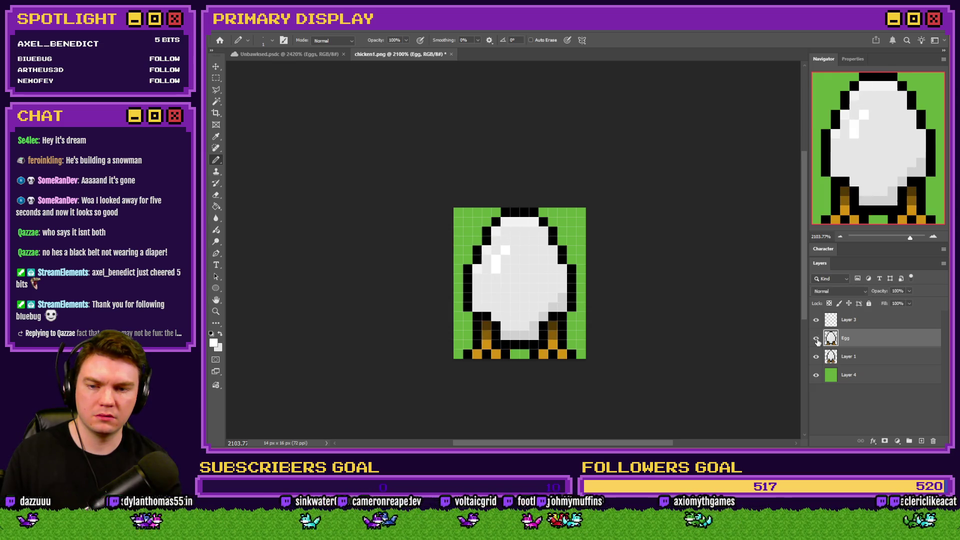
click(816, 339)
click(816, 339)
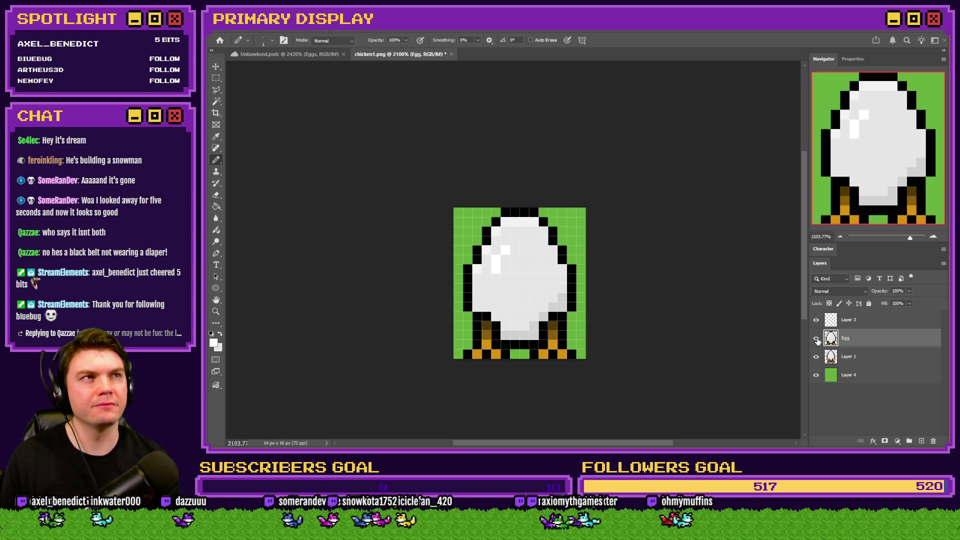
click(817, 339)
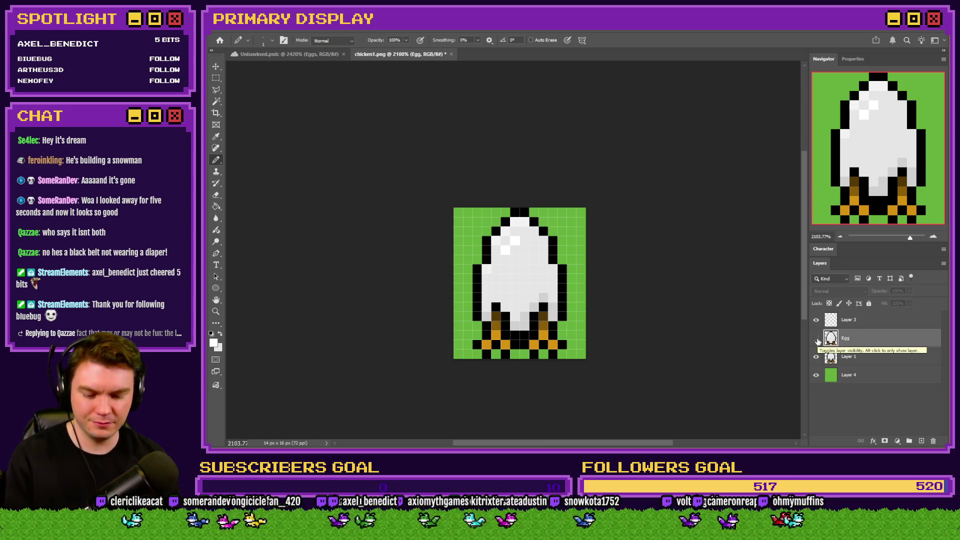
Zoom to fit, compare Egg layer versions, and leave the rounder egg visible
key(ctrl+0)
key(ctrl+minus)
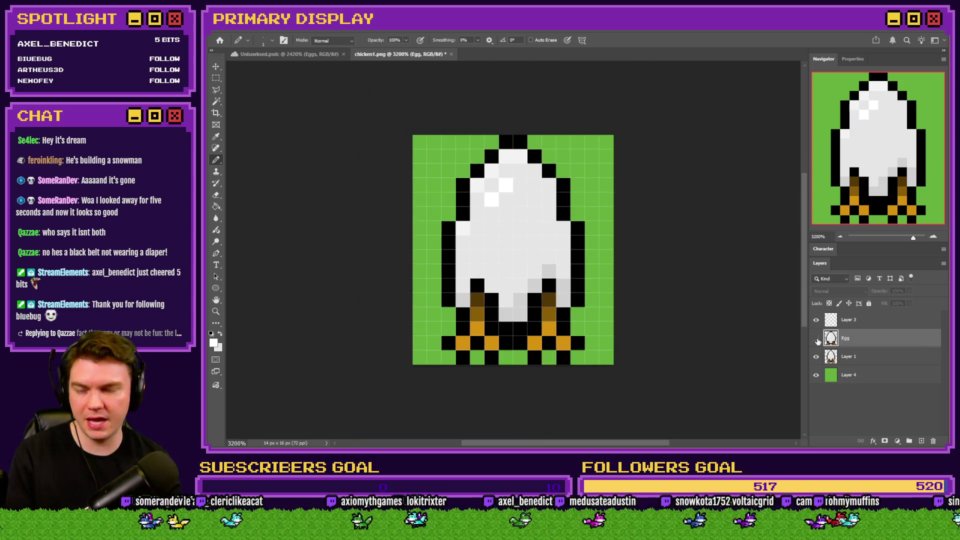
click(817, 341)
click(818, 341)
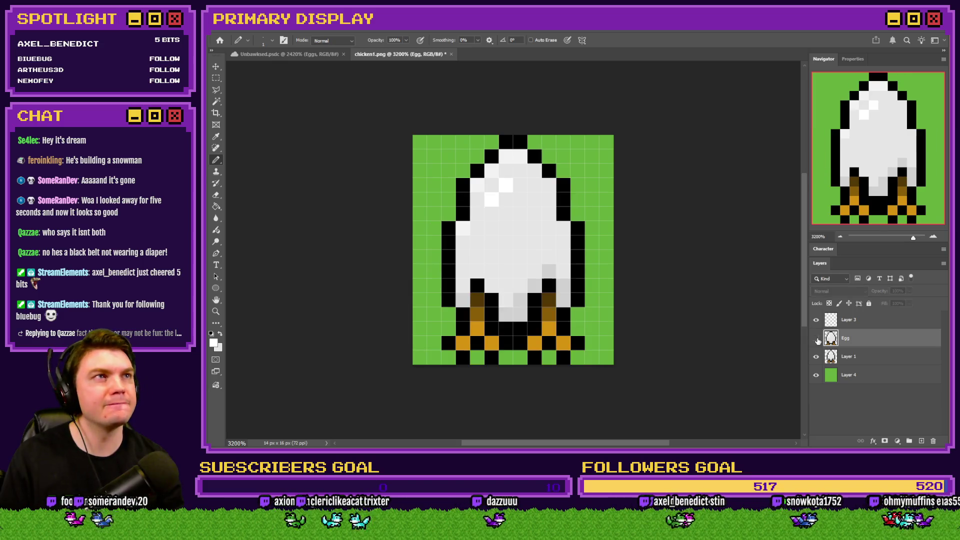
click(817, 340)
click(817, 340)
click(818, 340)
click(818, 341)
click(818, 341)
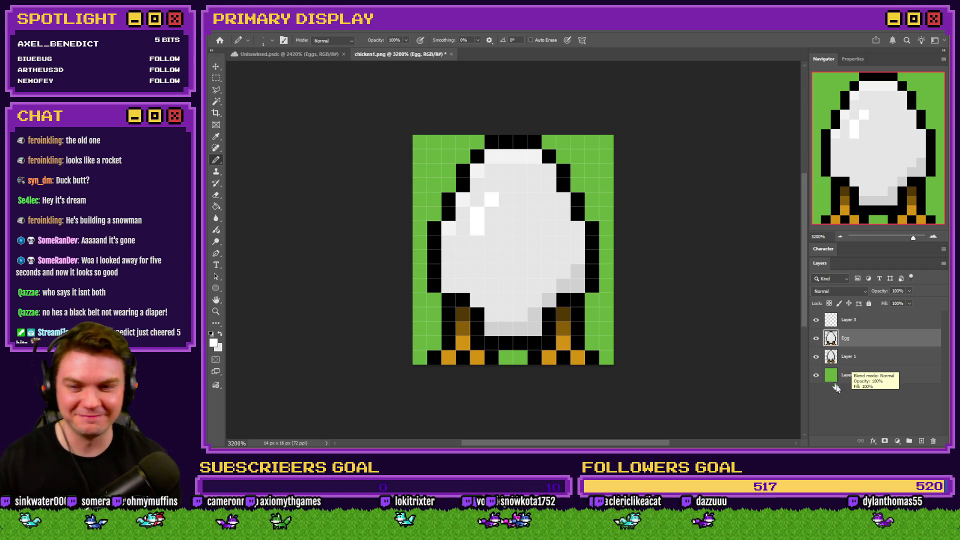
Try a black eye pixel on the egg, undo it, and hide the Egg layer
key(d)
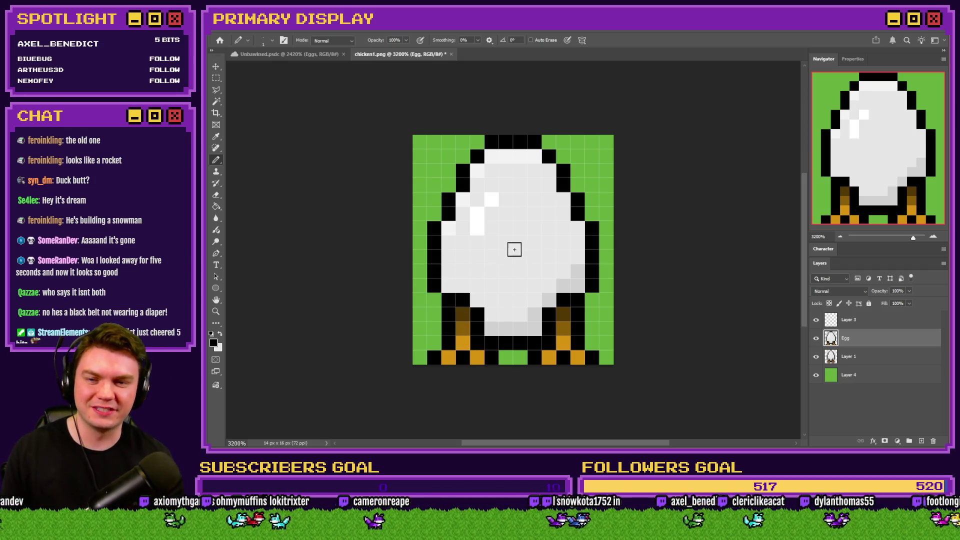
click(516, 220)
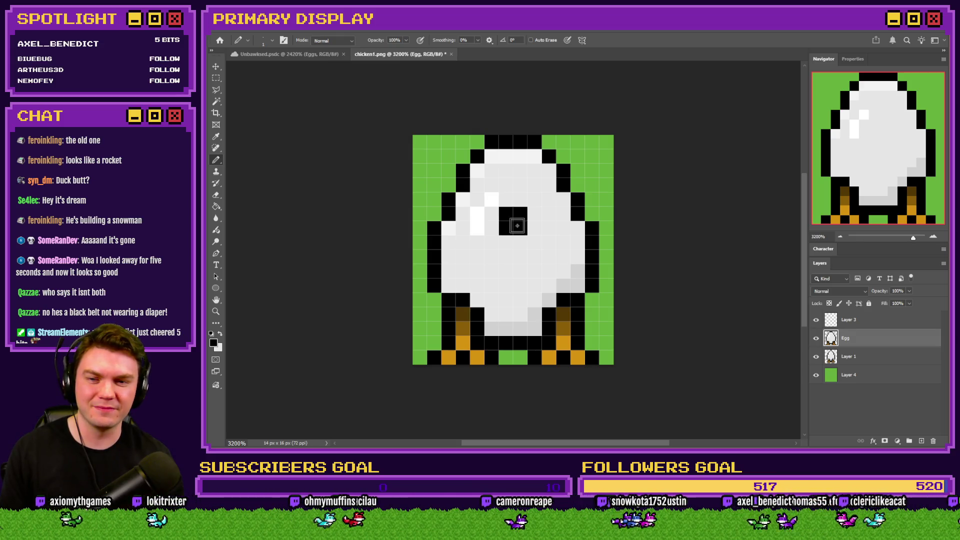
click(509, 243)
key(ctrl+z)
key(ctrl+z)
click(519, 213)
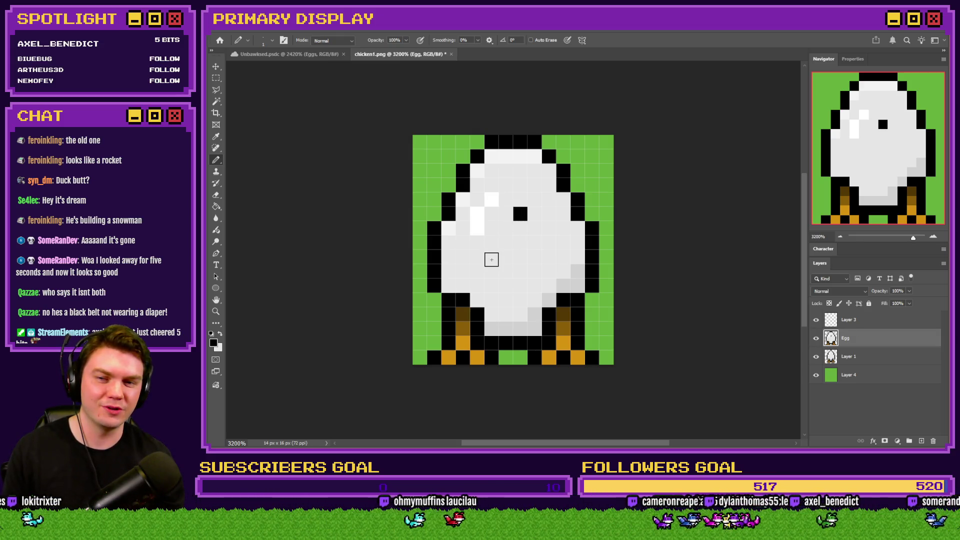
key(ctrl+z)
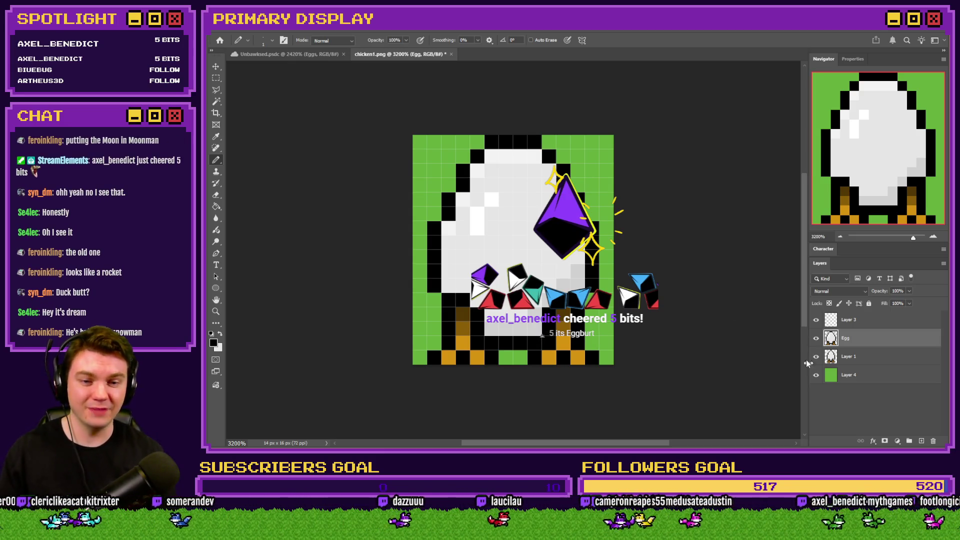
click(816, 339)
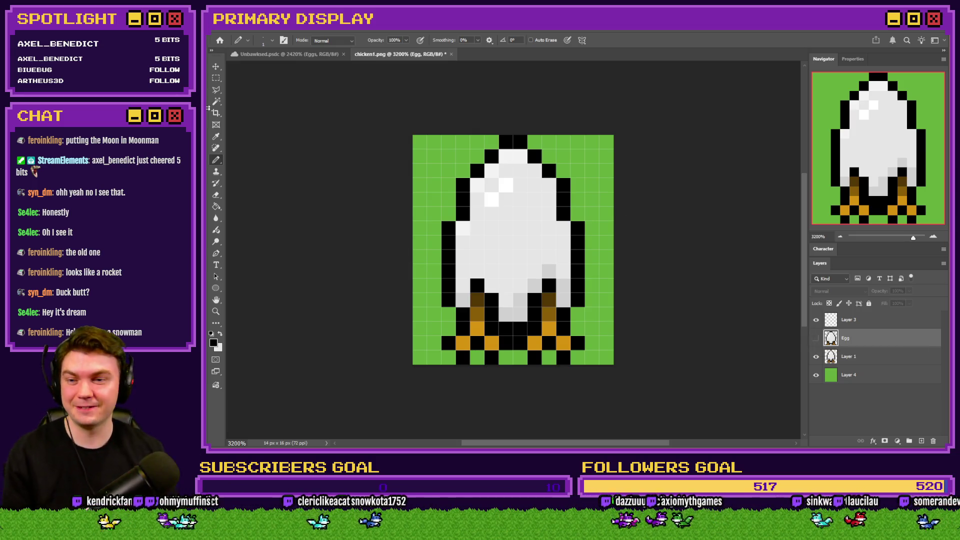
click(216, 218)
On Layer 1, fill the upper pixel of each leg with red
click(216, 206)
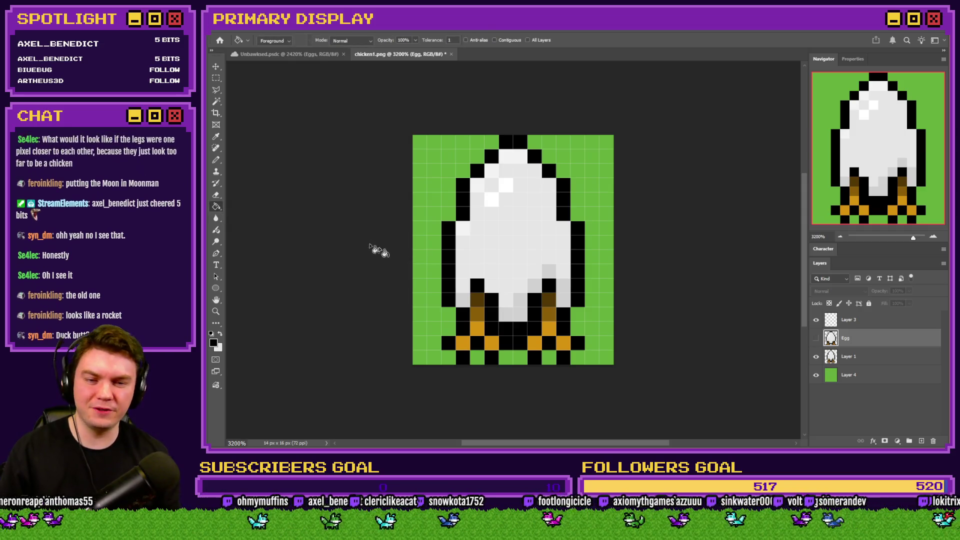
click(848, 357)
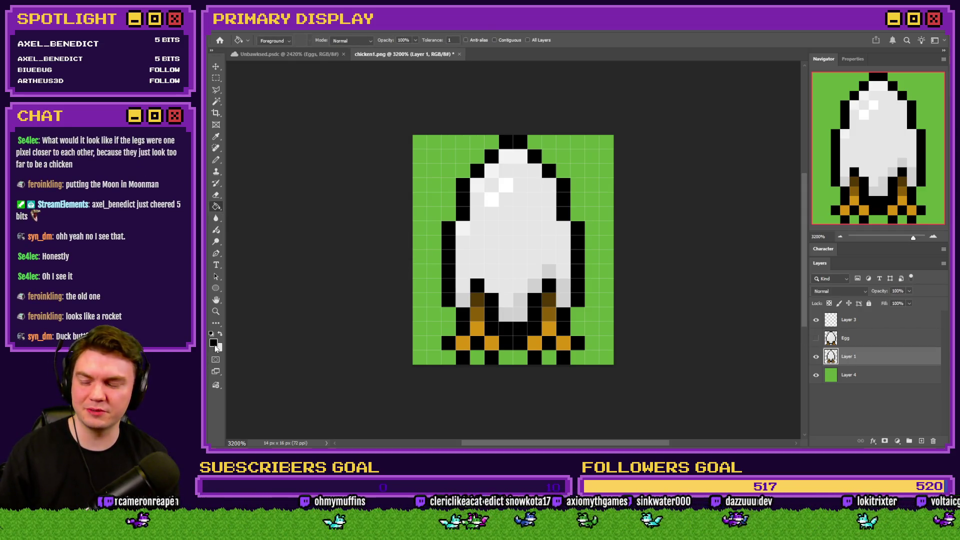
key(i)
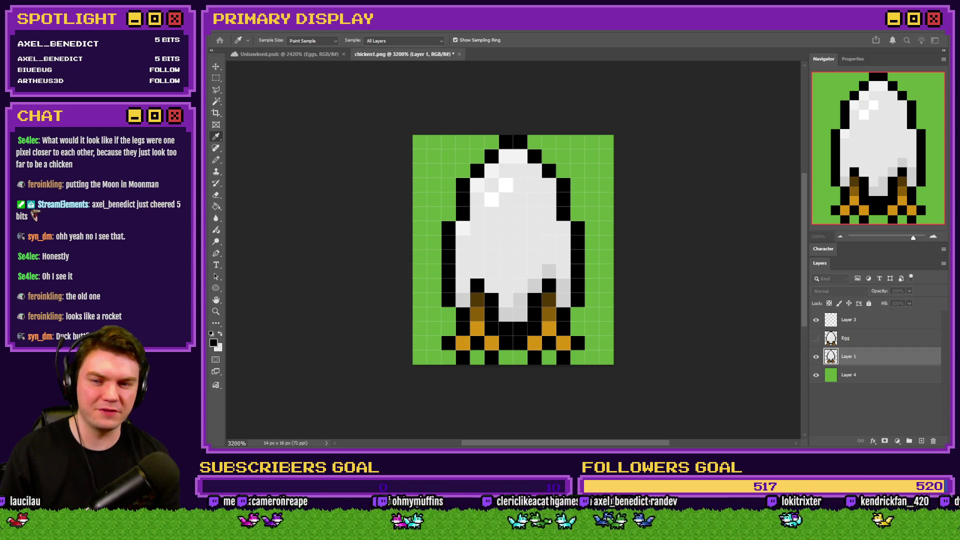
key(g)
click(548, 299)
click(477, 299)
Fill the brown leg pixels and gold legs and feet with orange
key(i)
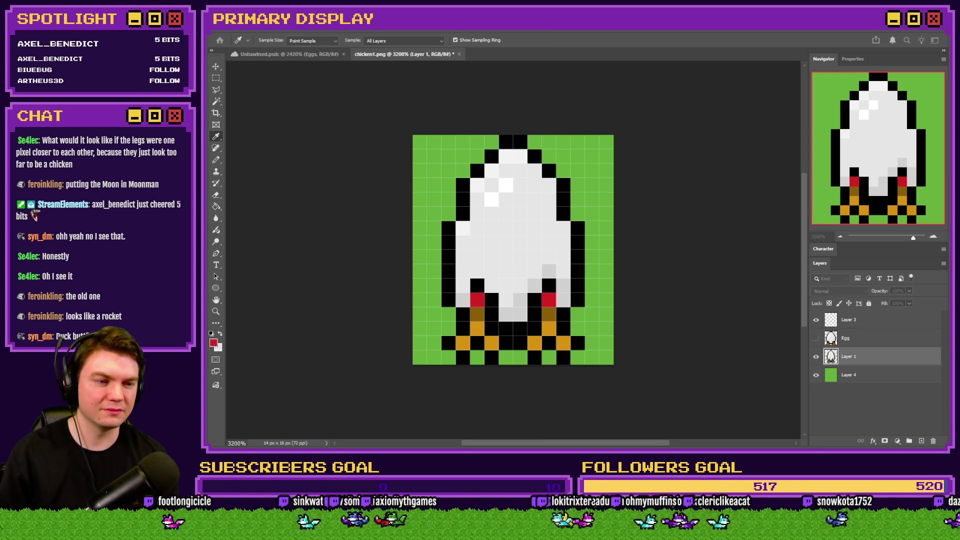
key(g)
click(548, 314)
click(478, 313)
key(i)
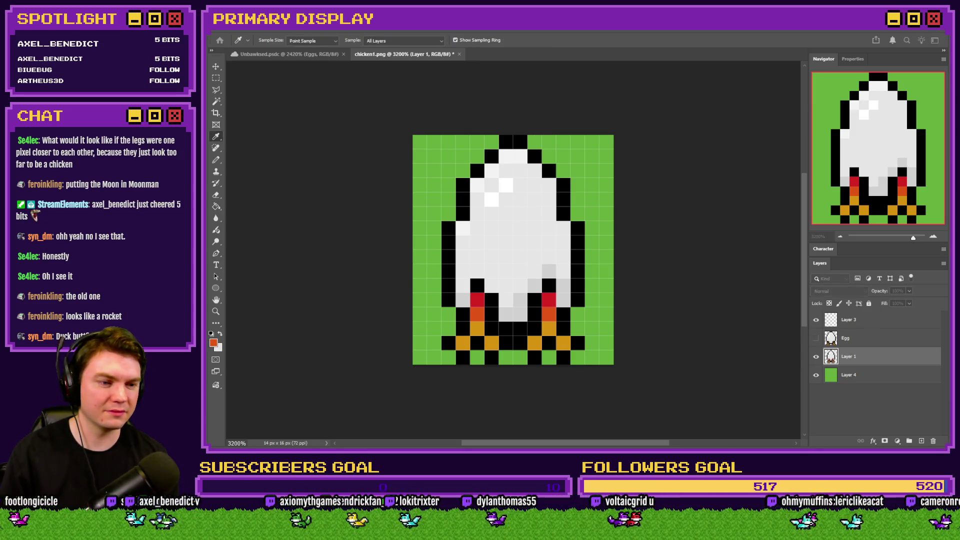
key(g)
click(546, 336)
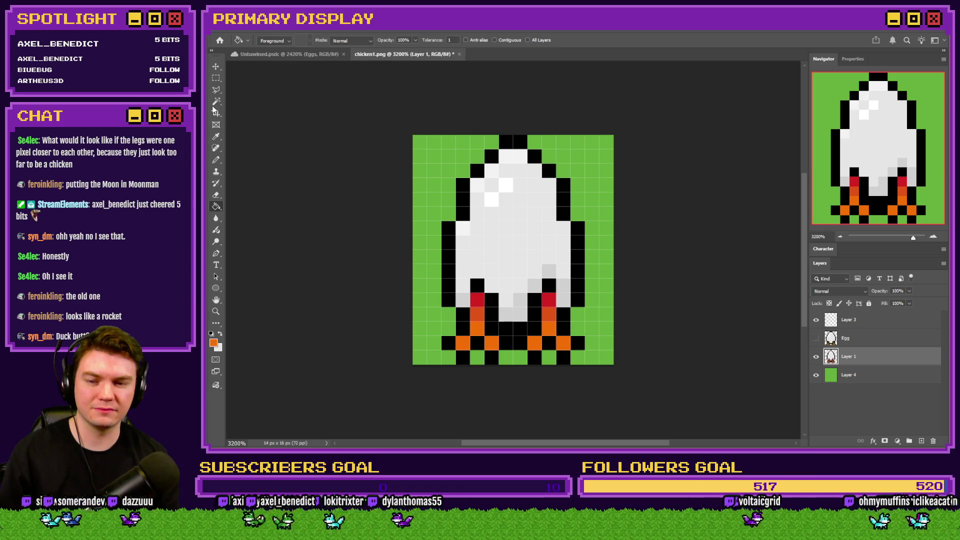
Return to the Pencil, show the Egg layer and hide Layer 1
click(216, 78)
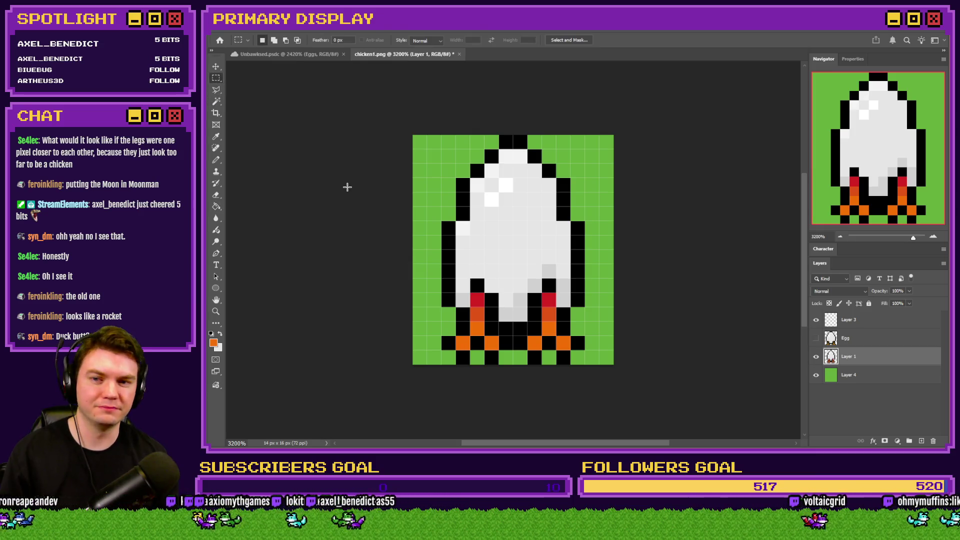
click(216, 160)
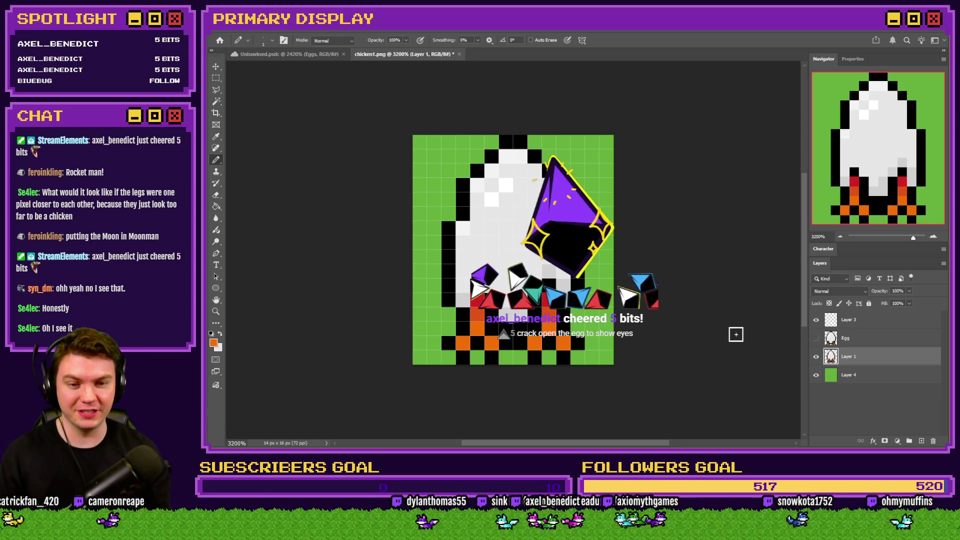
click(816, 338)
click(816, 357)
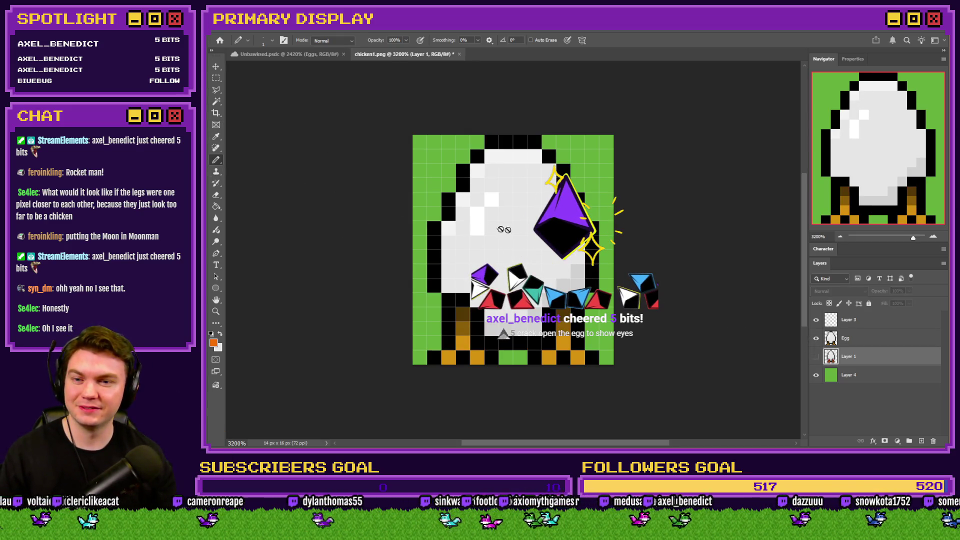
On the Egg layer, try a black face band with two dark red eyes, then undo it
click(853, 338)
key(d)
mouse_move(538, 213)
mouse_down()
mouse_move(530, 227)
mouse_move(500, 215)
mouse_move(477, 245)
mouse_up()
key(i)
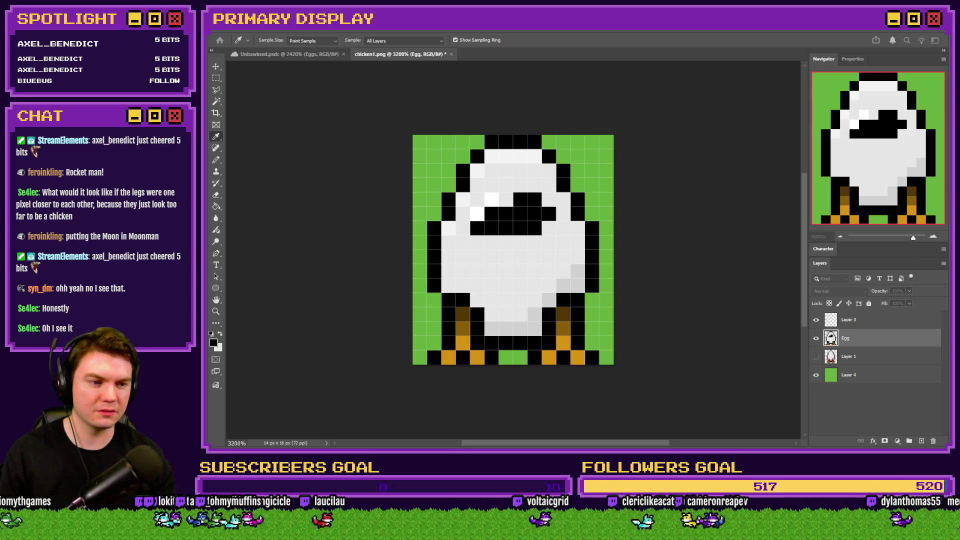
key(b)
click(492, 213)
click(534, 213)
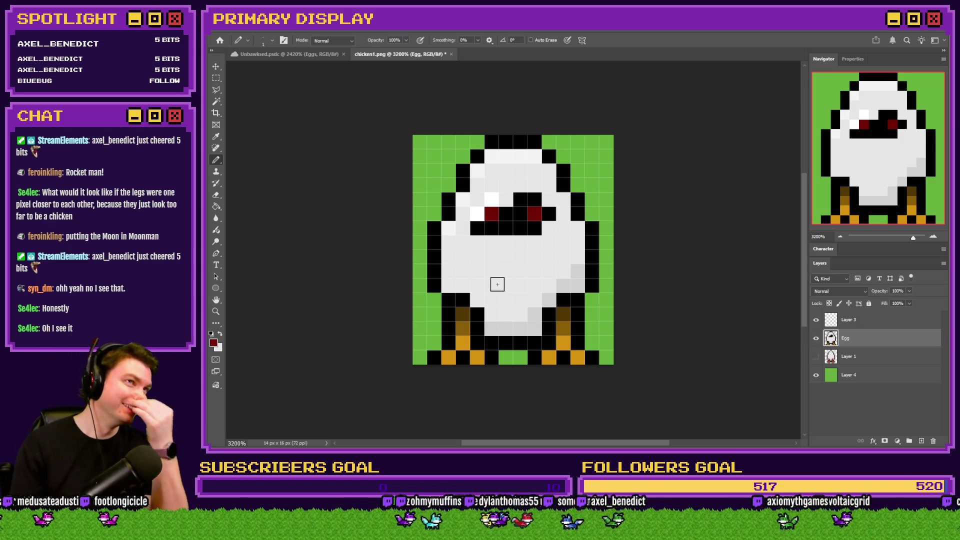
key(ctrl+z)
key(ctrl+z)
key(ctrl+z)
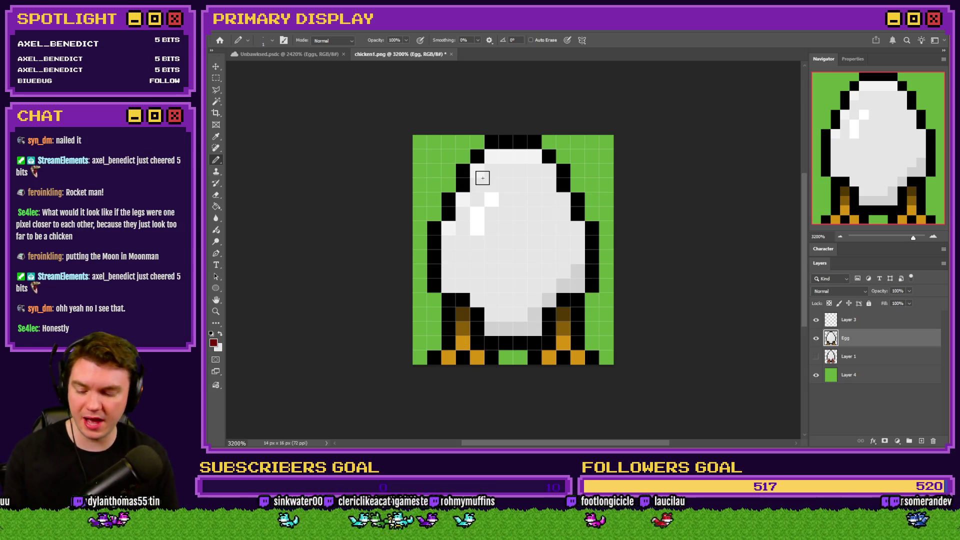
Marquee-select the legs and nudge them one pixel inward
click(216, 79)
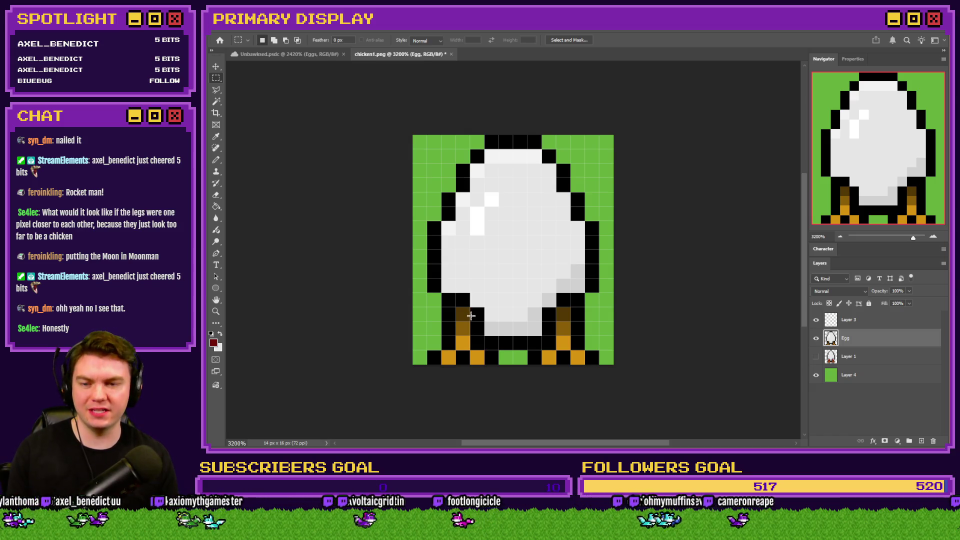
mouse_move(476, 305)
mouse_down()
mouse_move(440, 316)
mouse_move(436, 359)
mouse_move(450, 359)
mouse_up()
mouse_move(543, 295)
mouse_down()
mouse_move(589, 350)
mouse_move(561, 344)
mouse_up()
key(ctrl+d)
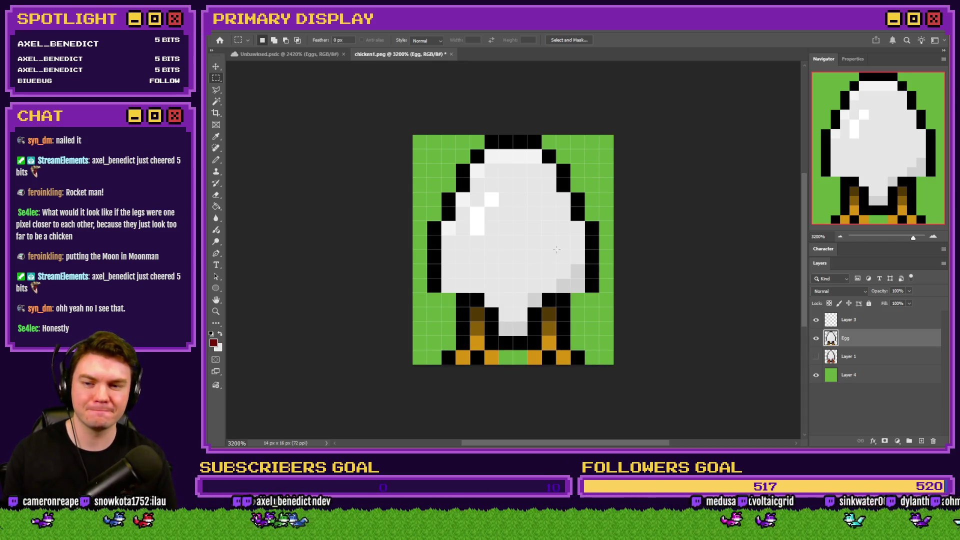
Patch the egg's lower-left and lower-right outline with black pixels
click(216, 160)
alt+click(435, 254)
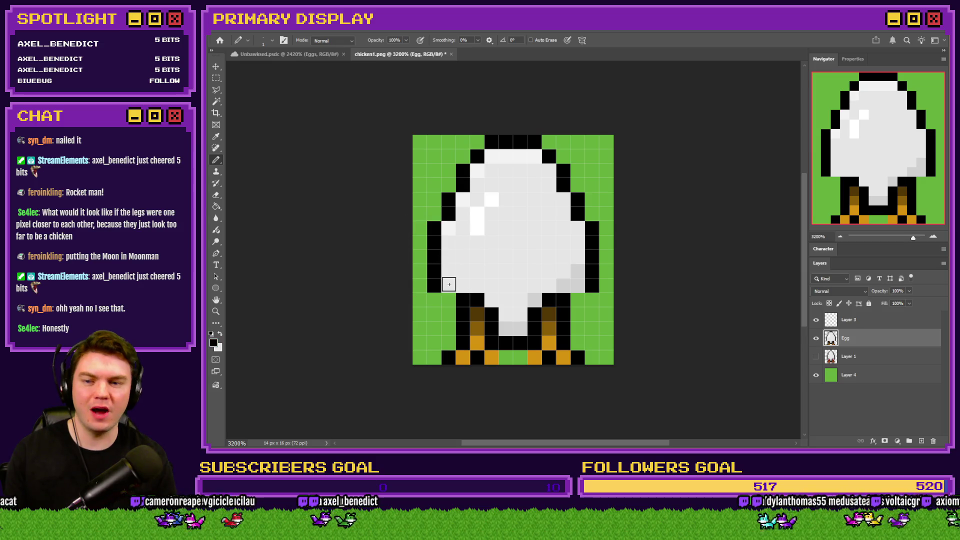
key(x)
click(449, 299)
key(x)
click(434, 299)
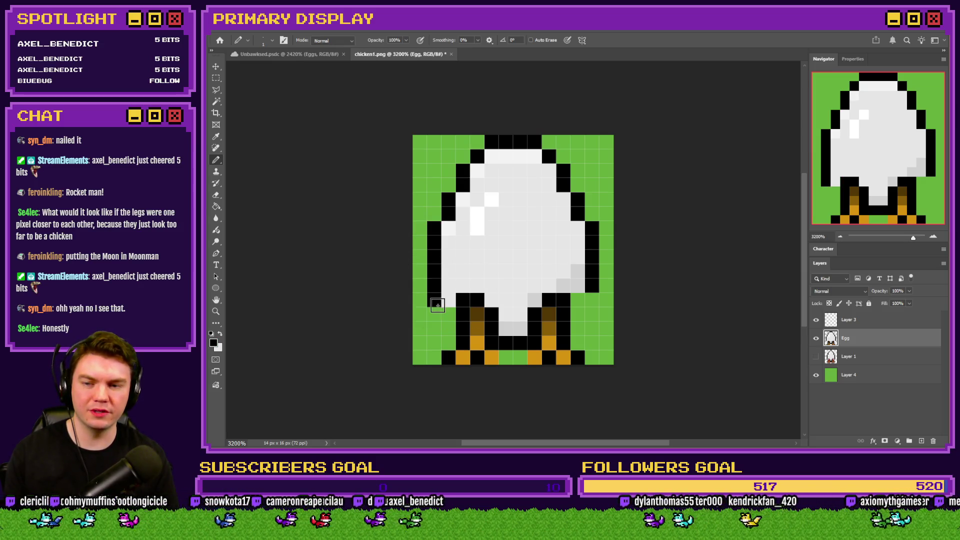
key(x)
alt+click(594, 286)
drag(594, 286, 578, 314)
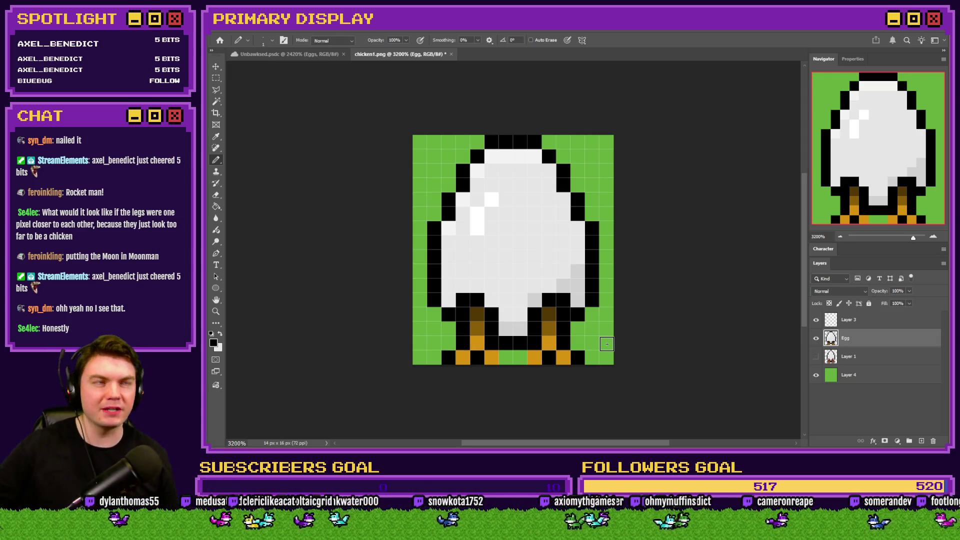
Fill the gap between the egg-chicken's feet with black pixels
scroll(515, 336, up, 4)
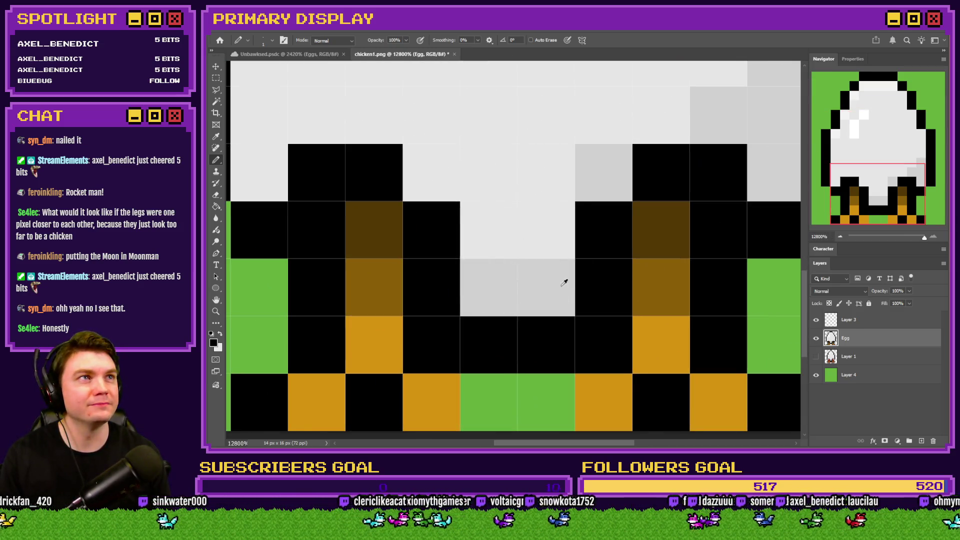
scroll(550, 280, down, 5)
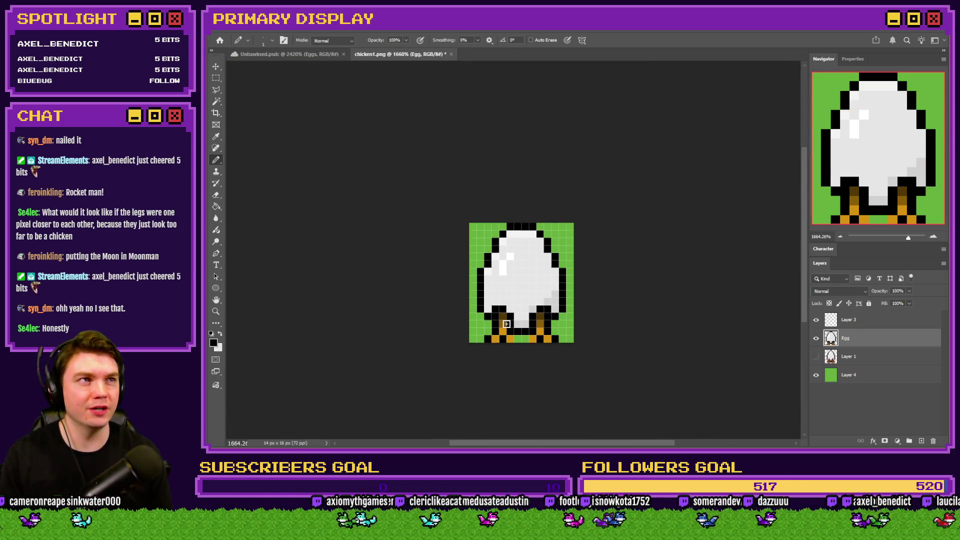
scroll(509, 322, up, 2)
scroll(560, 295, down, 2)
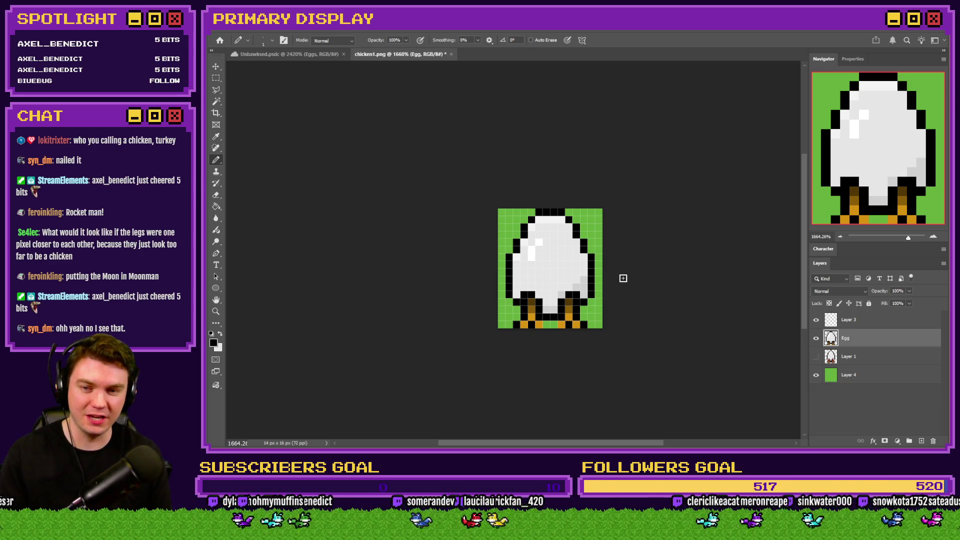
scroll(548, 318, up, 2)
scroll(549, 318, up, 2)
alt+click(553, 313)
click(548, 328)
click(561, 326)
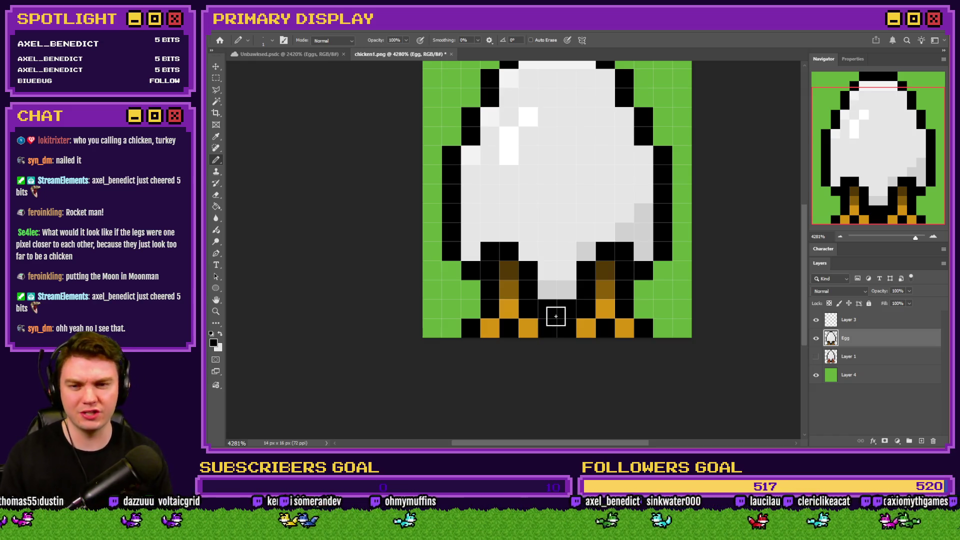
scroll(555, 316, up, 2)
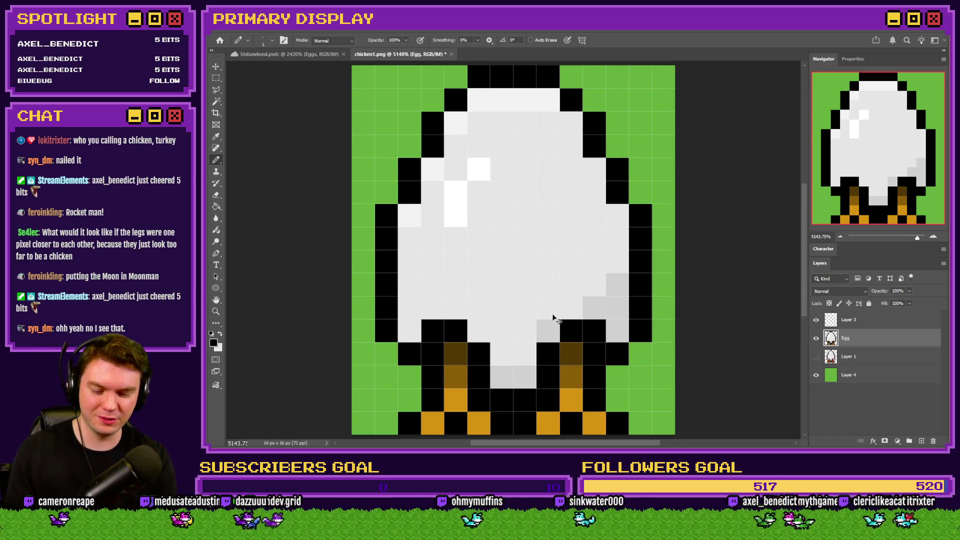
scroll(554, 318, down, 1)
scroll(556, 319, down, 1)
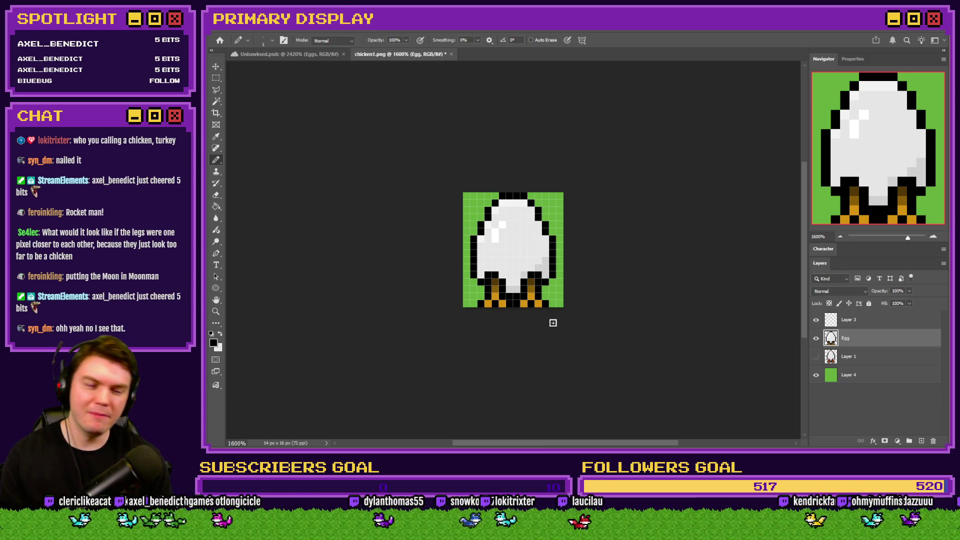
Sample the egg's light grey, zoom in and out over the sprite, and select green Layer 4
alt+scroll(548, 325, up, 5)
alt+click(528, 289)
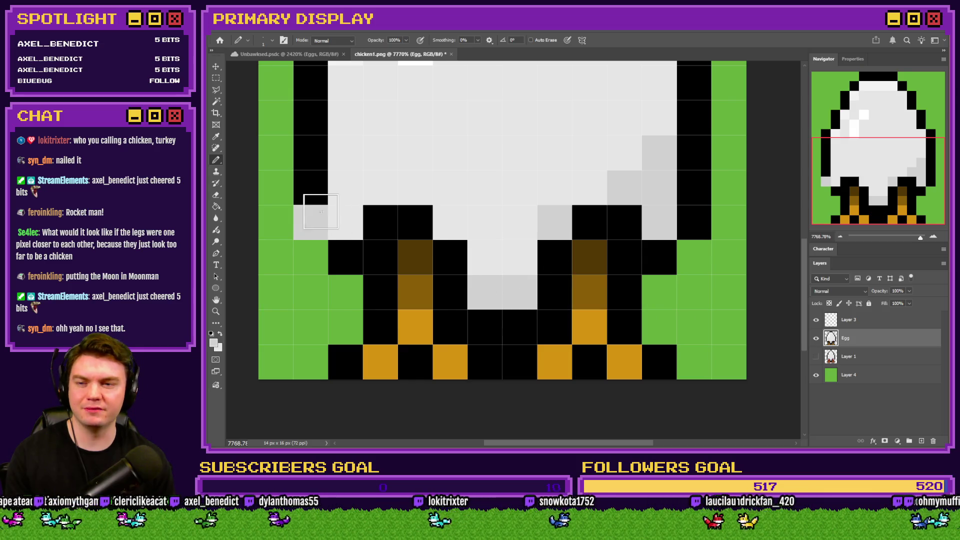
alt+scroll(420, 300, down, 3)
alt+scroll(500, 299, down, 2)
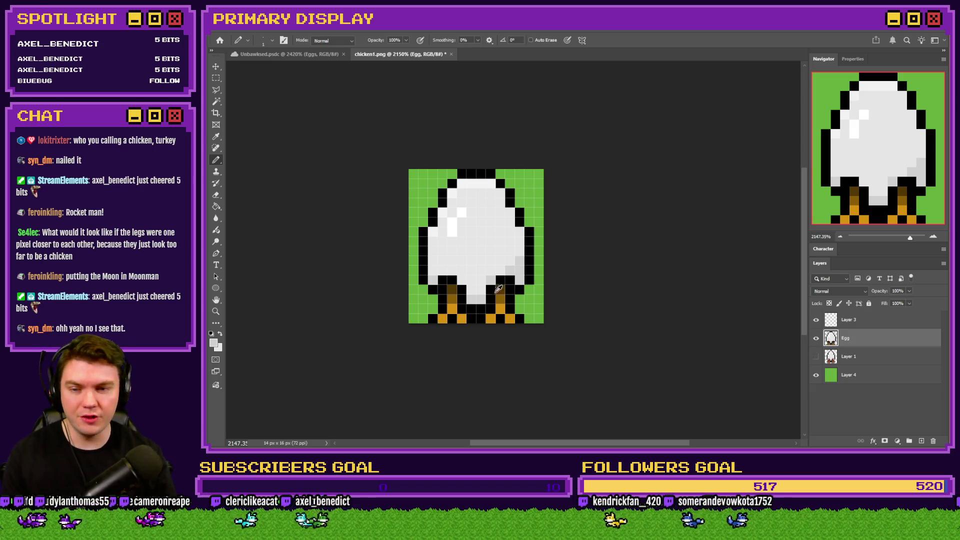
alt+scroll(497, 303, up, 3)
alt+scroll(535, 315, down, 2)
alt+scroll(539, 320, down, 1)
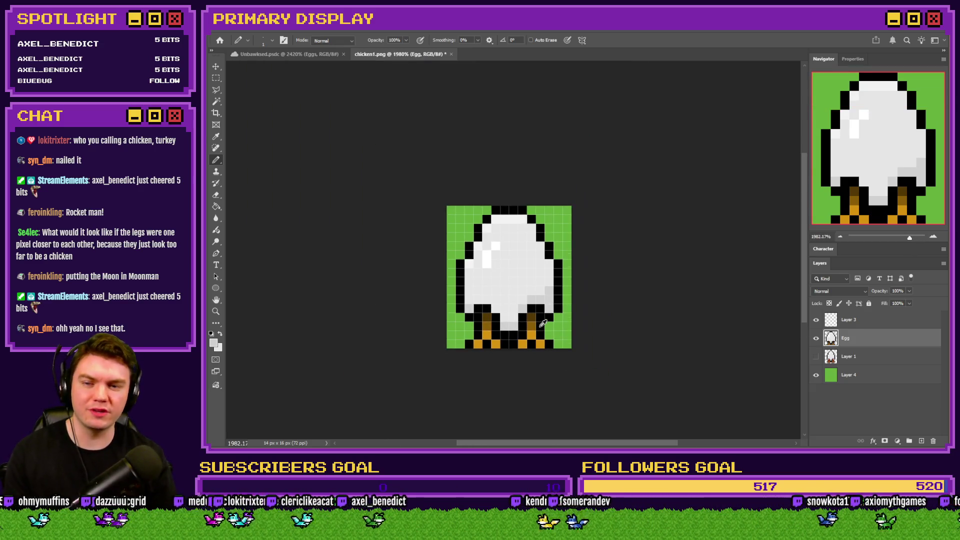
alt+scroll(505, 320, up, 3)
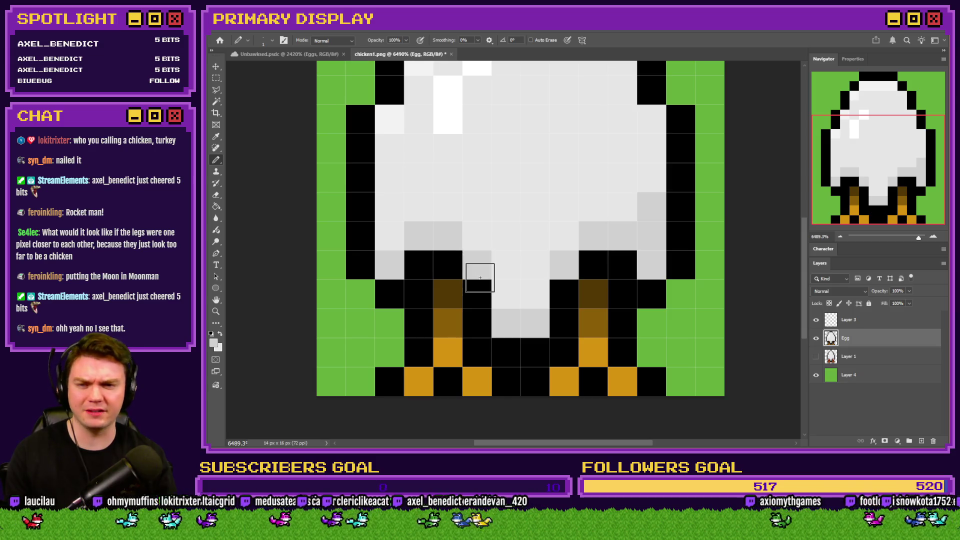
alt+scroll(480, 277, down, 1)
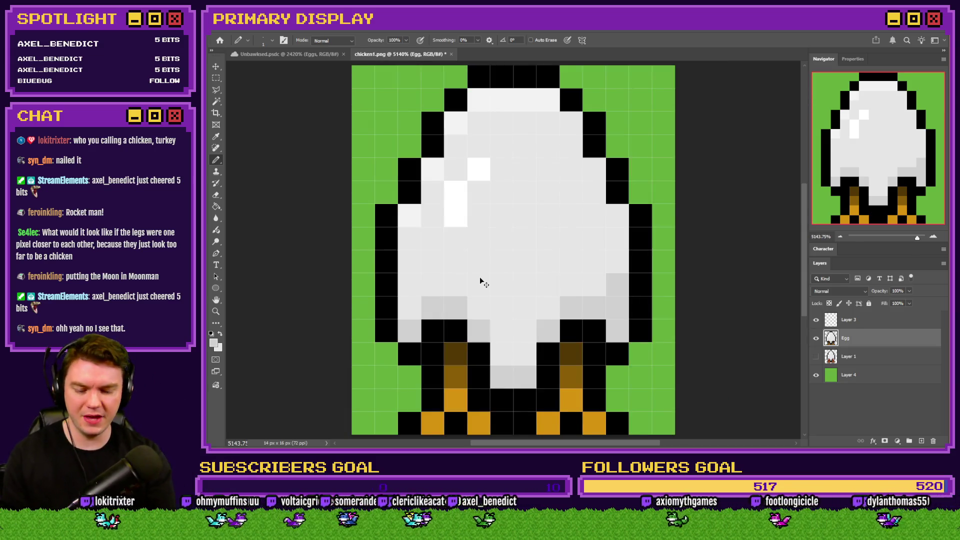
alt+scroll(480, 281, down, 5)
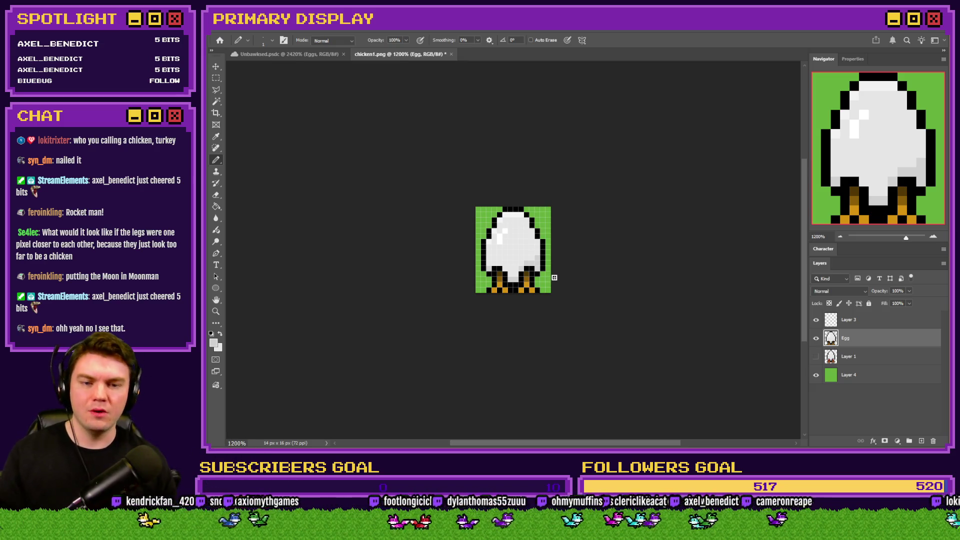
click(854, 379)
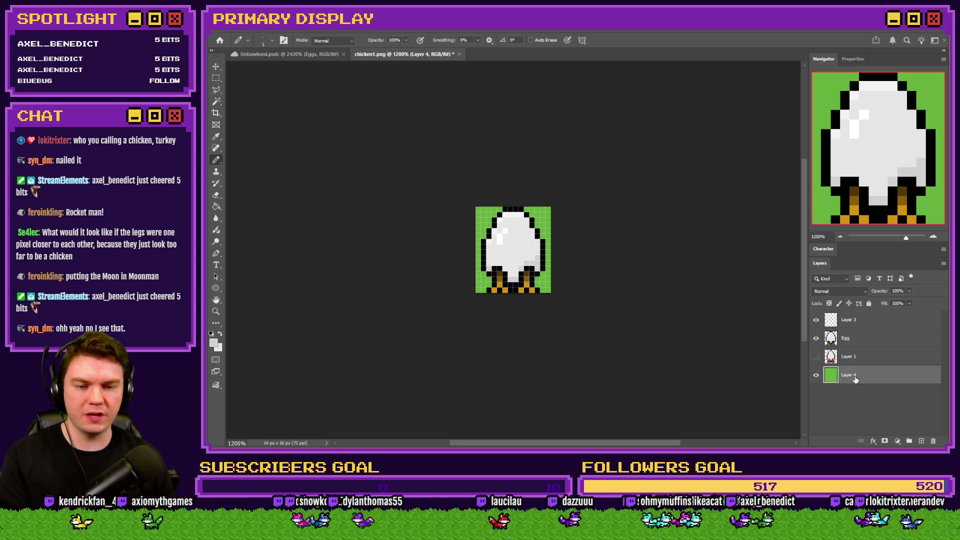
Delete green Layer 4 and Layer 3, leaving only the Egg layer
key(Delete)
key(Delete)
click(868, 321)
key(Delete)
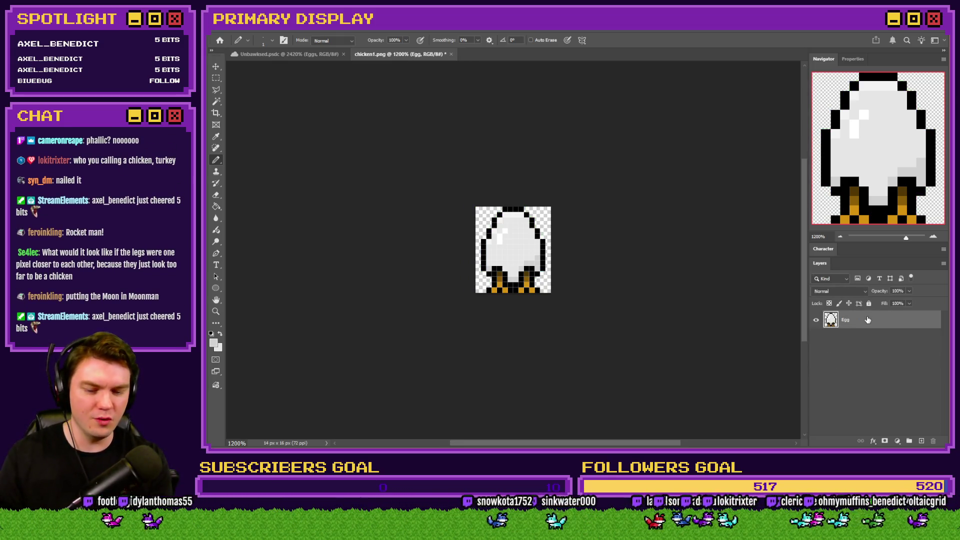
Enlarge the sprite 400% with Nearest Neighbor and save it as chicken1.png
key(ctrl+alt+i)
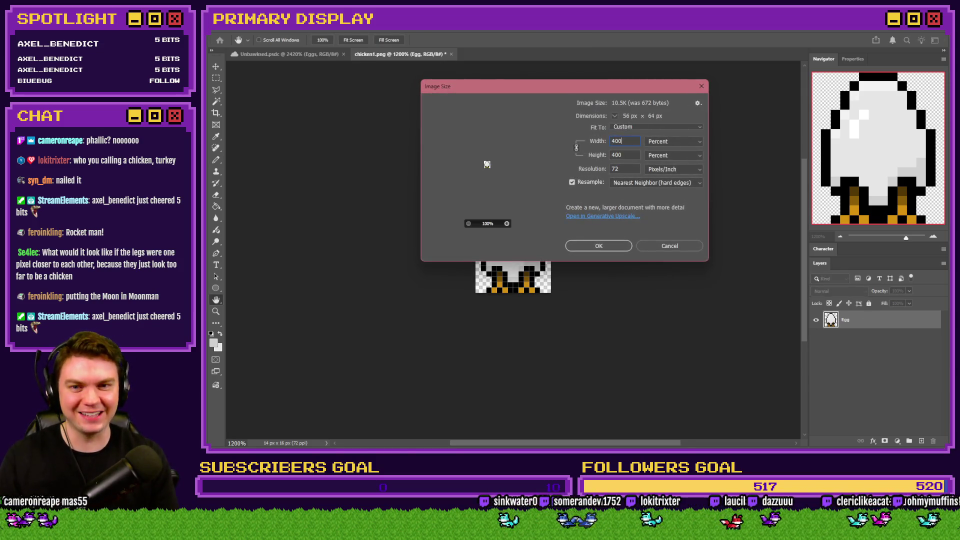
key(Escape)
key(b)
key(ctrl+0)
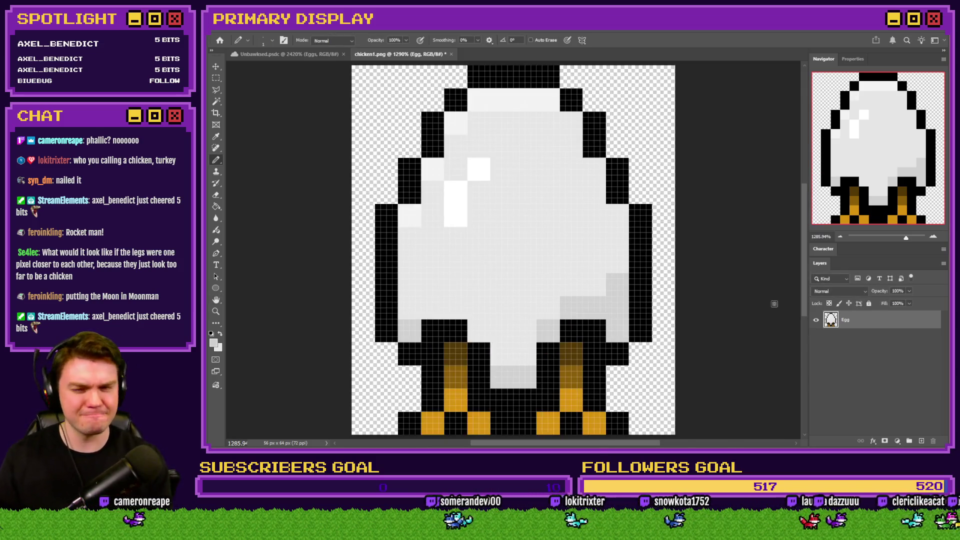
key(ctrl+minus)
key(ctrl+minus)
key(ctrl+minus)
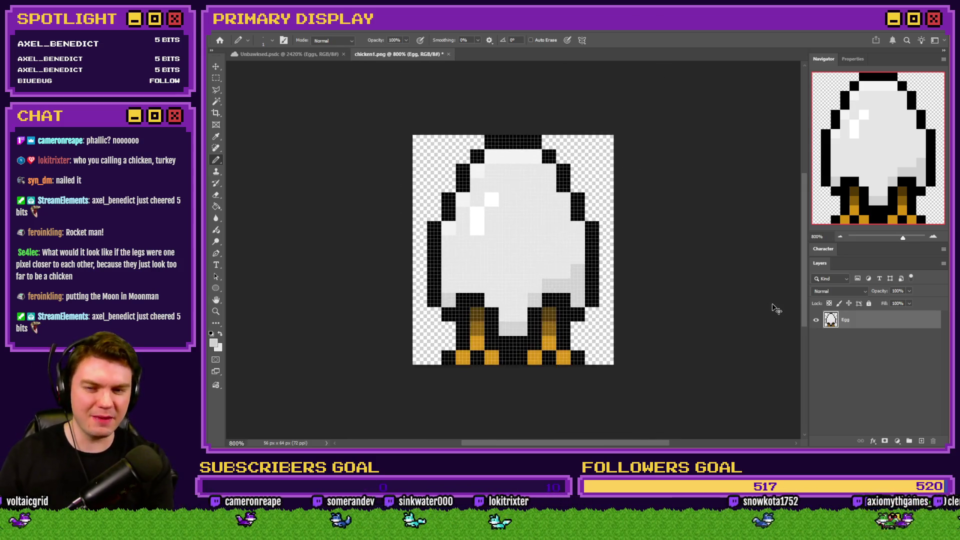
key(ctrl+minus)
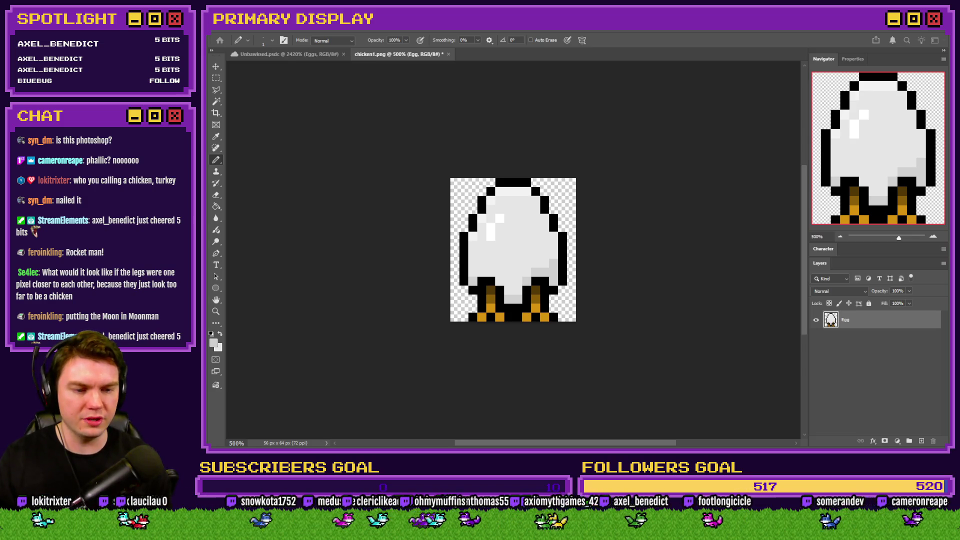
key(ctrl+s)
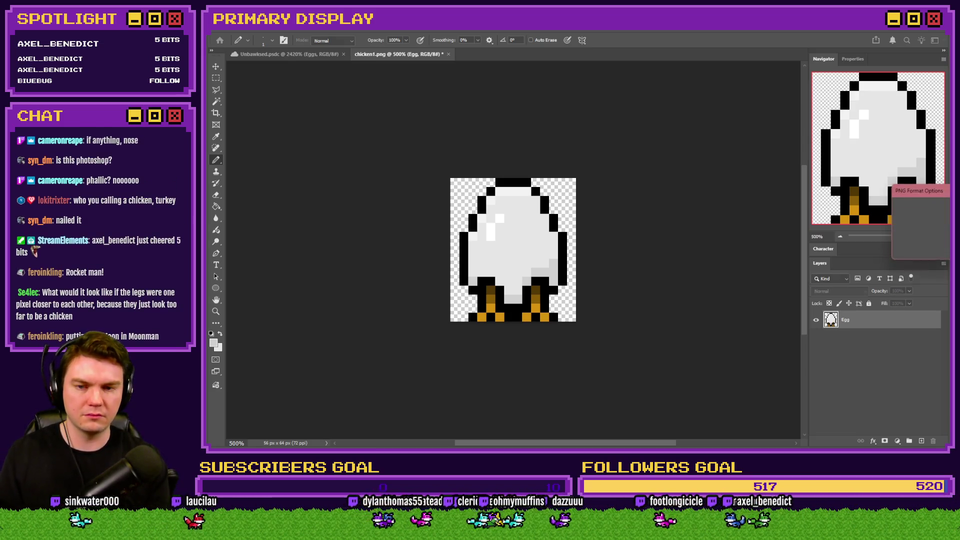
key(Return)
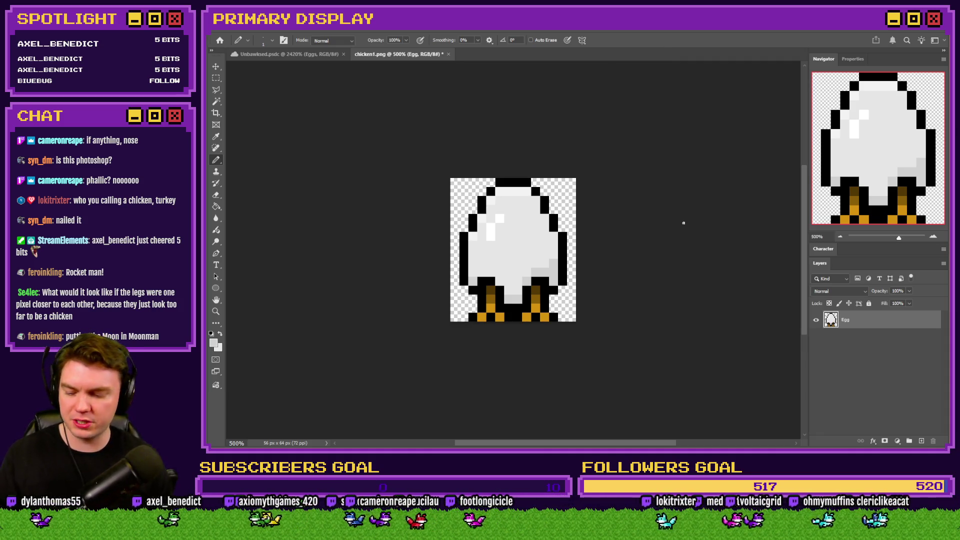
click(307, 55)
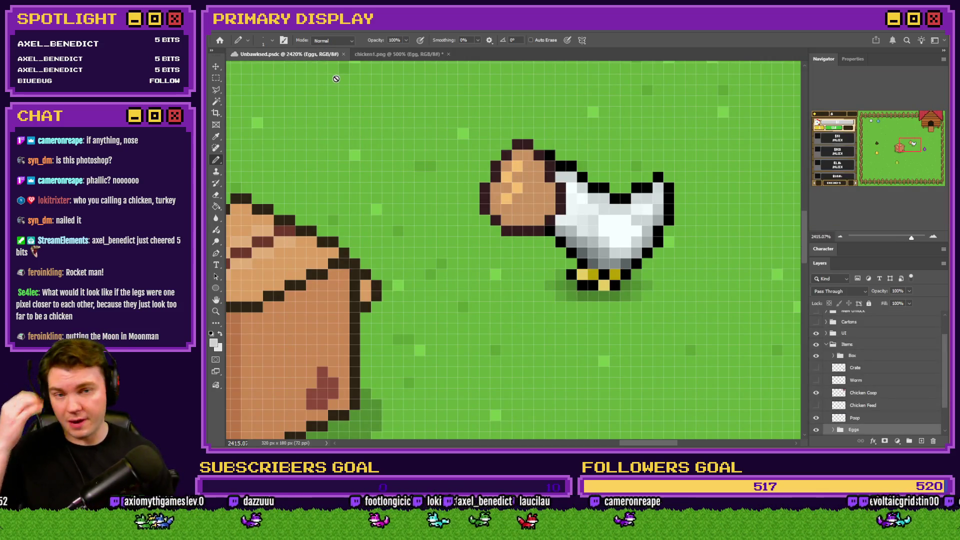
key(ctrl+0)
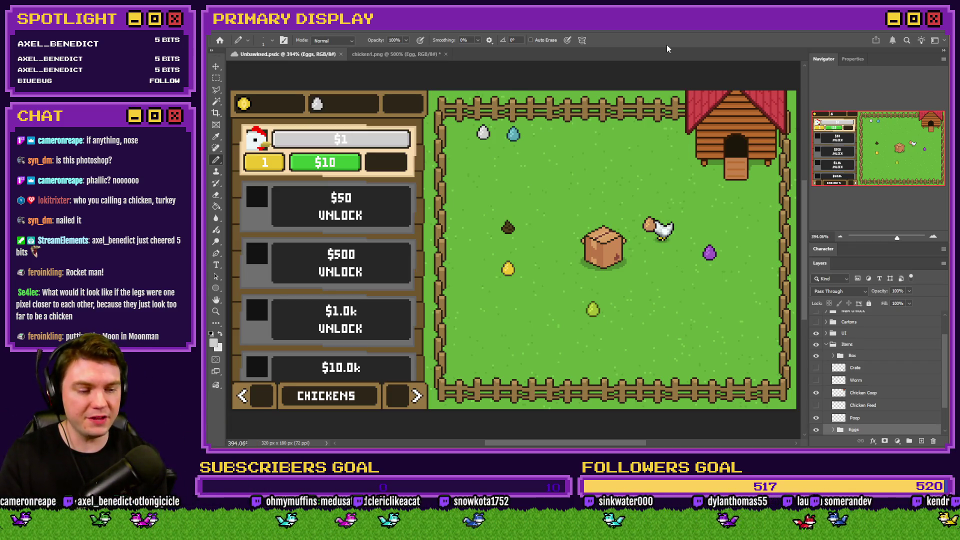
click(550, 169)
click(567, 192)
click(402, 54)
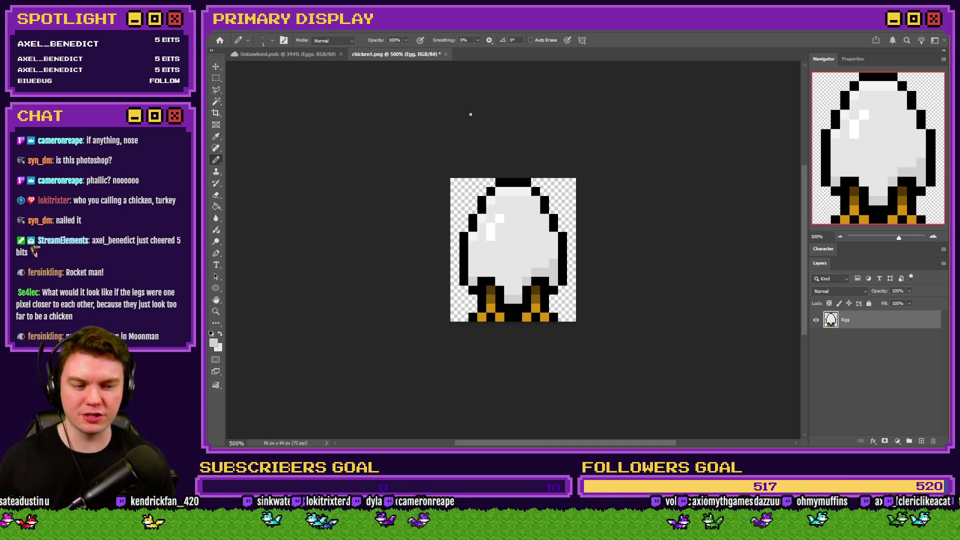
key(alt+Tab)
key(alt+Tab)
key(alt+Tab)
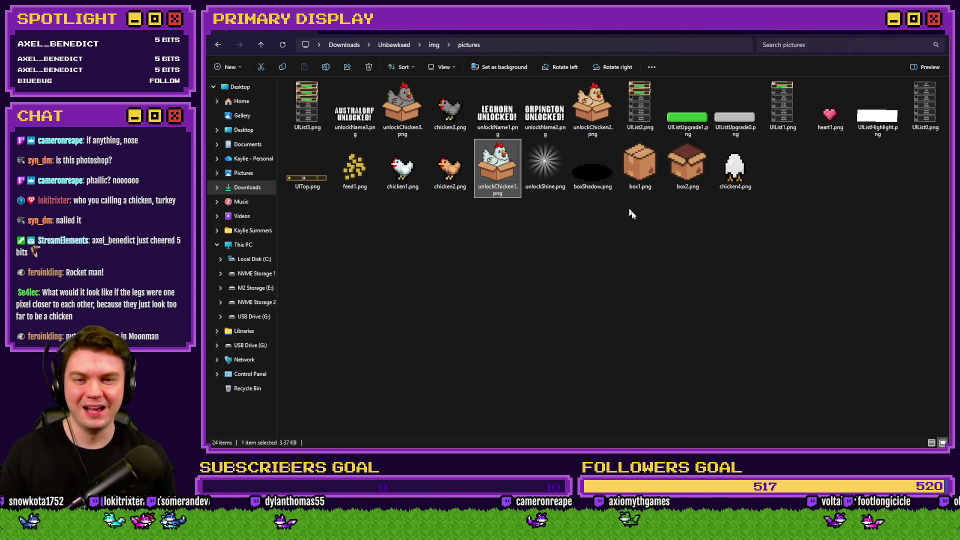
Select unlockChicken3.png in the pictures folder
click(685, 231)
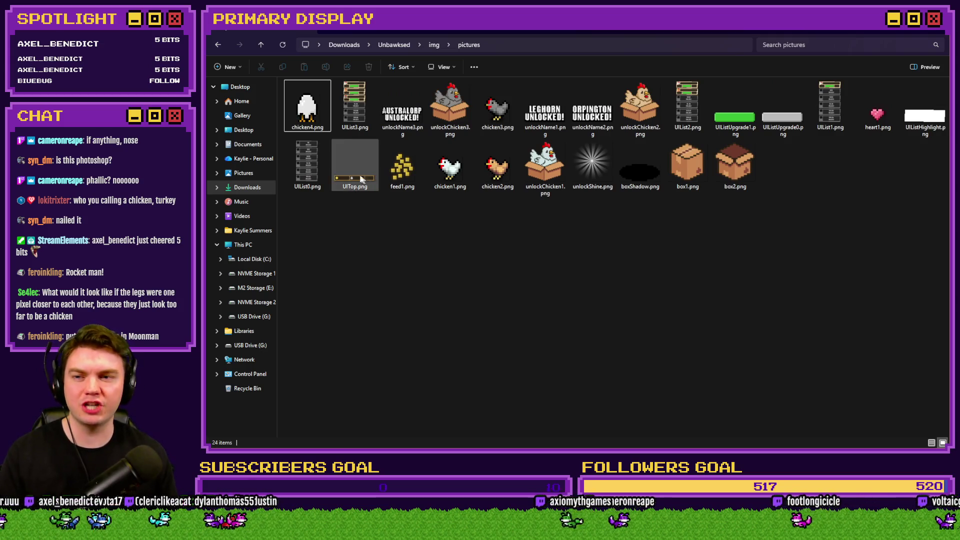
click(320, 122)
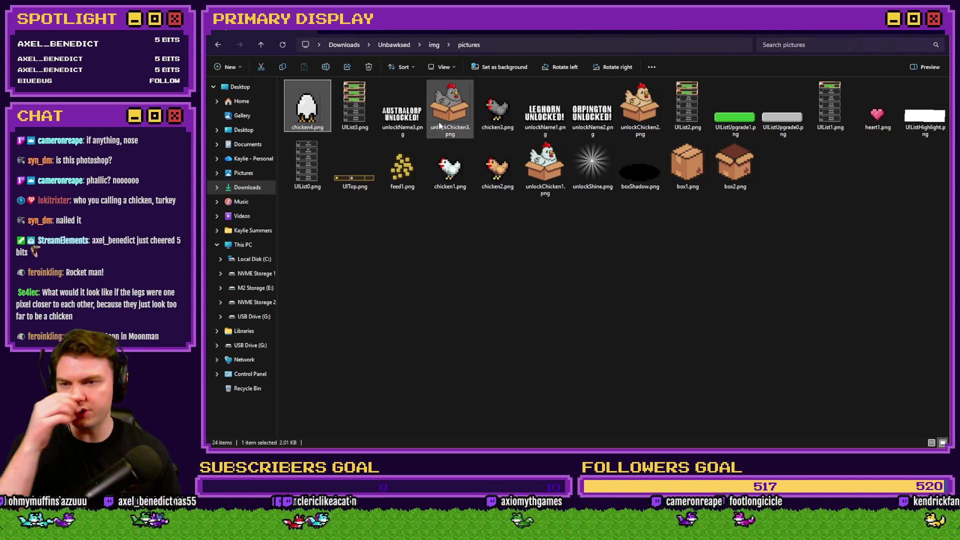
click(453, 105)
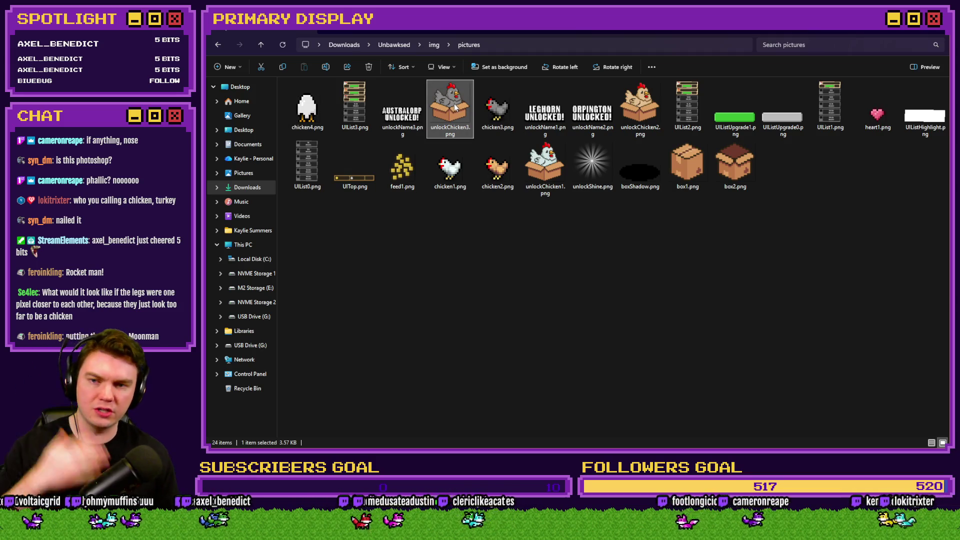
click(406, 128)
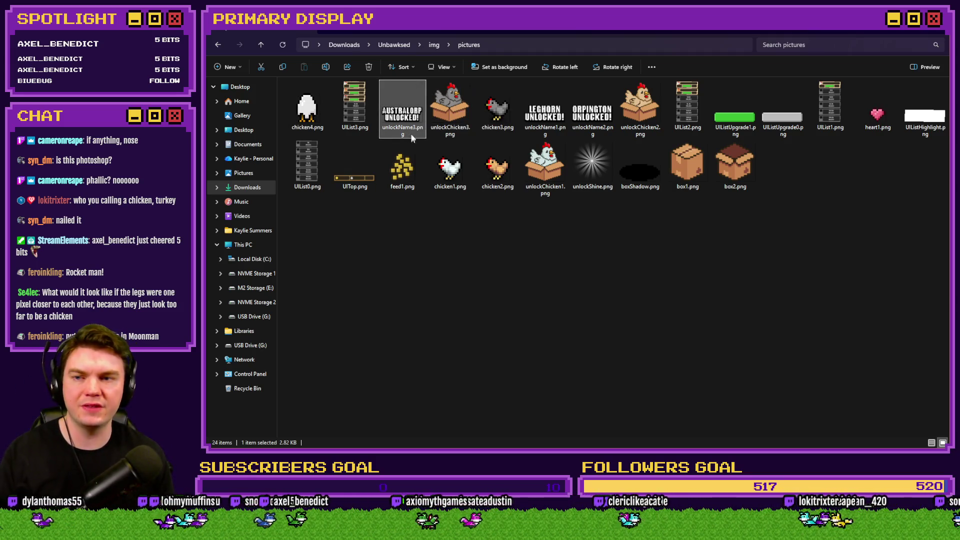
key(Left)
key(Left)
click(447, 119)
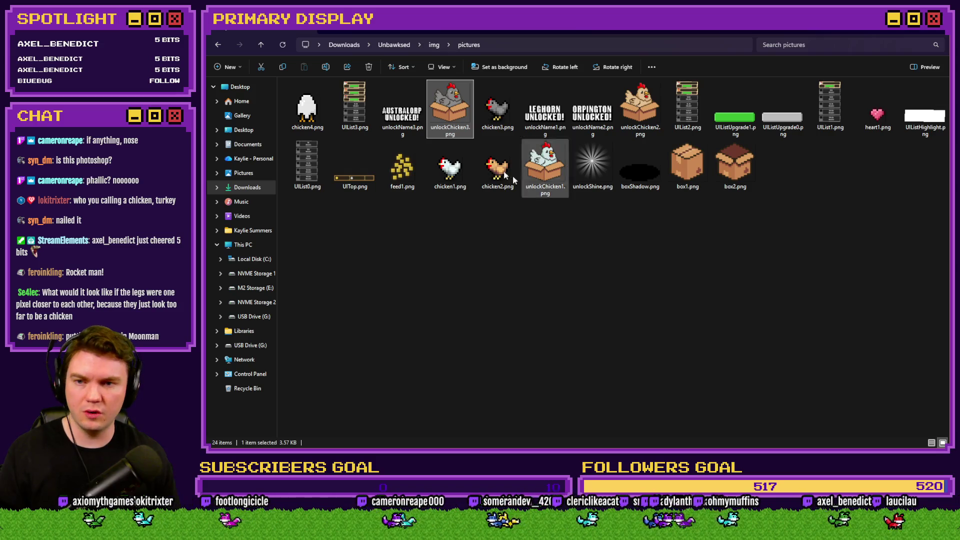
Glance at the RPG Maker farm map, then bring up the Unbawksed.psdc mockup in Photoshop
key(alt+Tab)
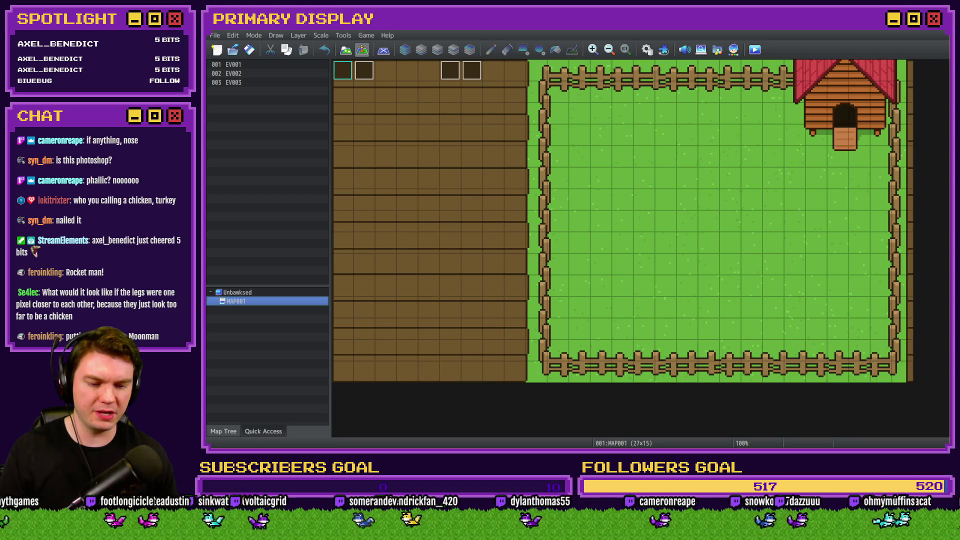
key(alt+Tab)
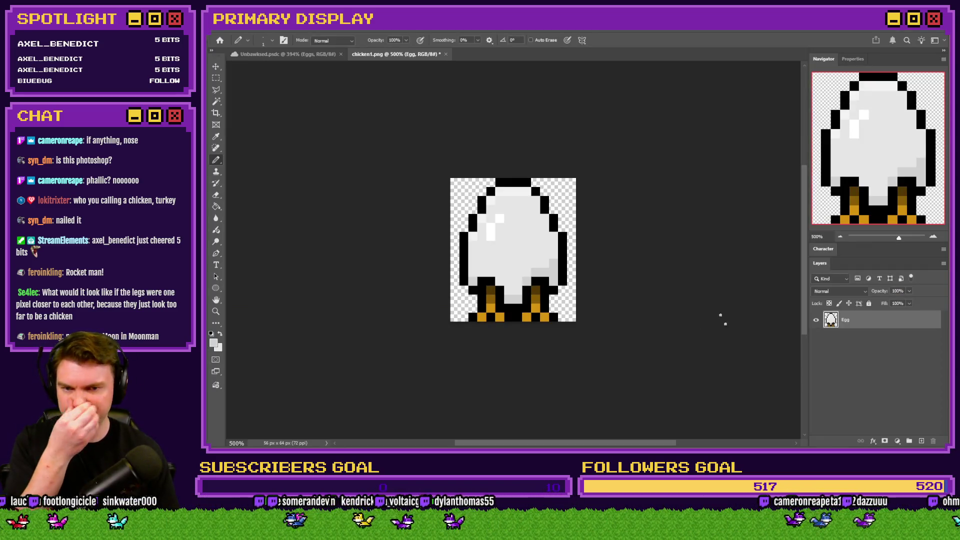
click(285, 54)
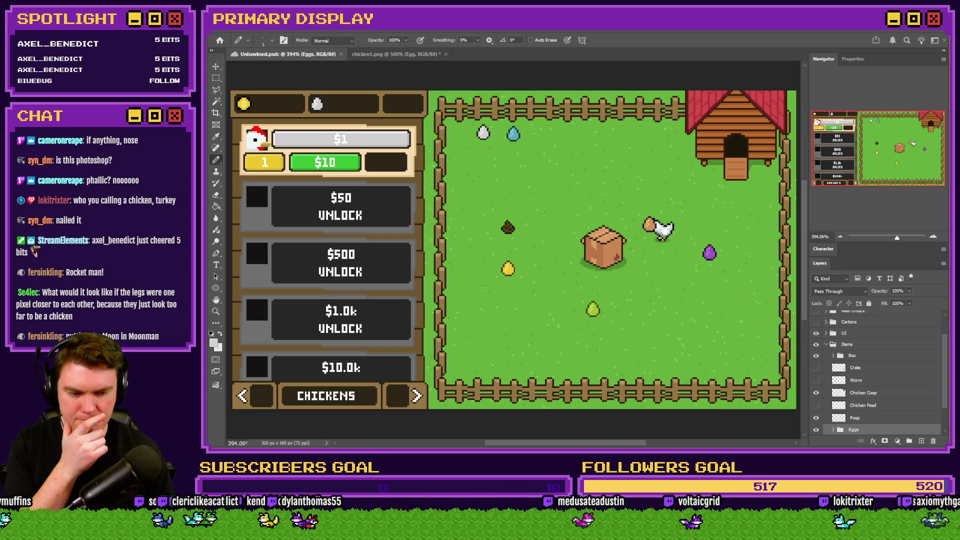
Reselect unlockChicken3.png in the pictures folder, ready to bring into Photoshop
key(alt+Tab)
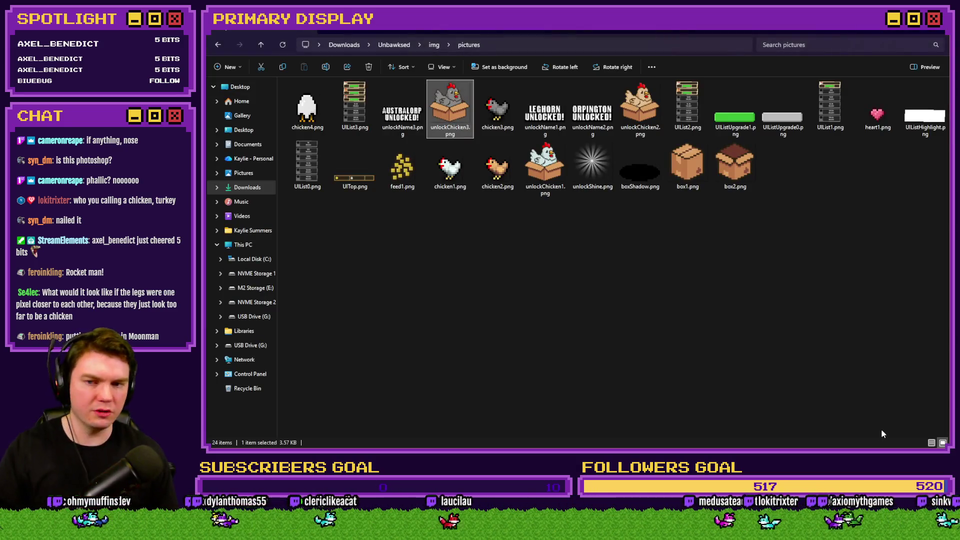
drag(470, 94, 448, 115)
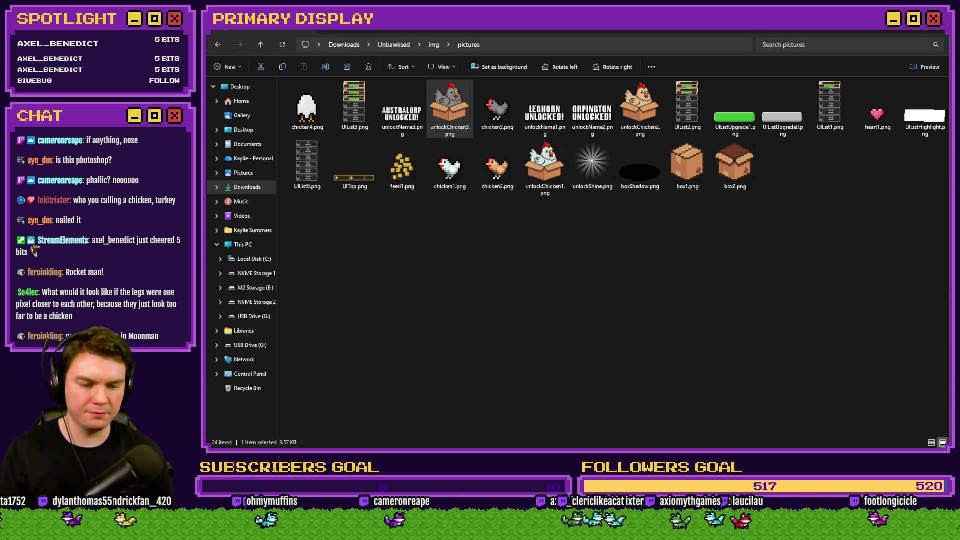
click(719, 286)
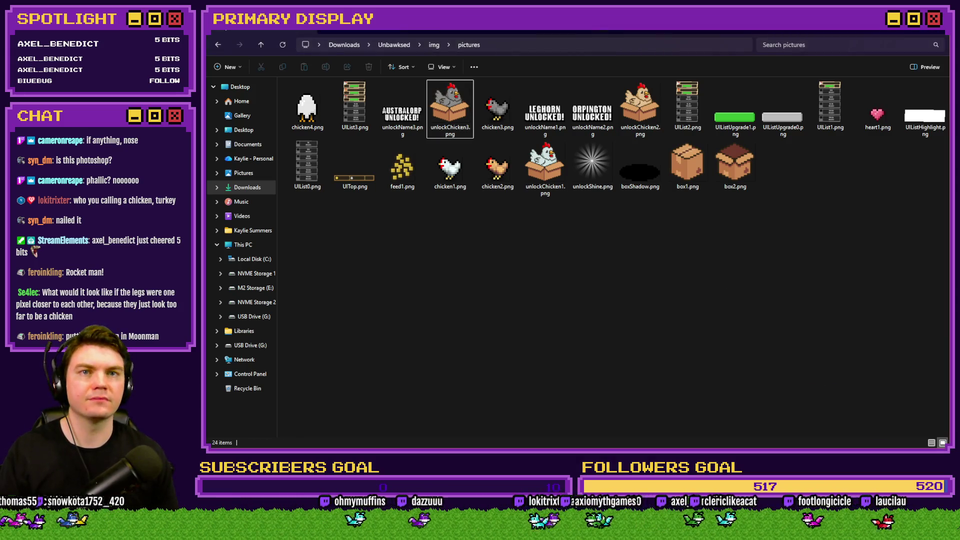
click(450, 108)
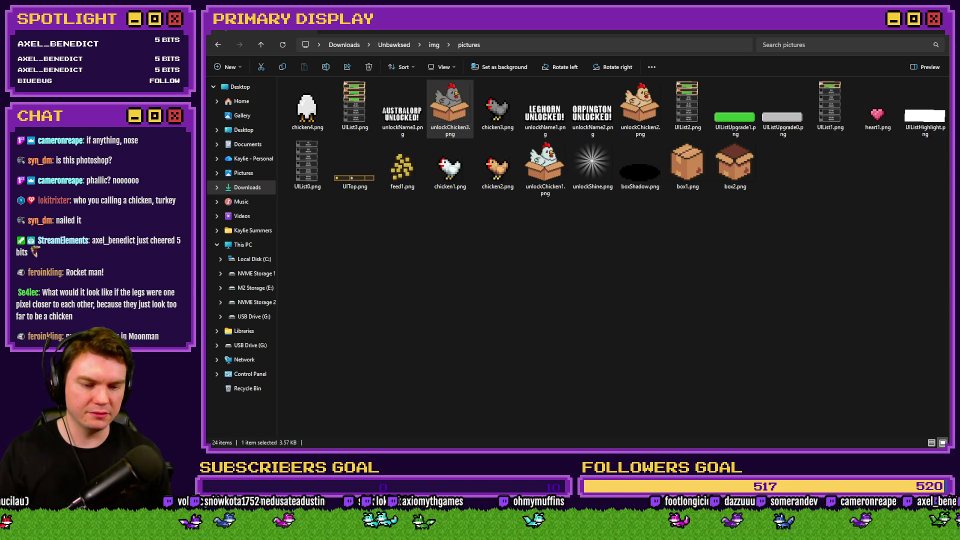
key(alt+Tab)
click(216, 78)
key(alt+Tab)
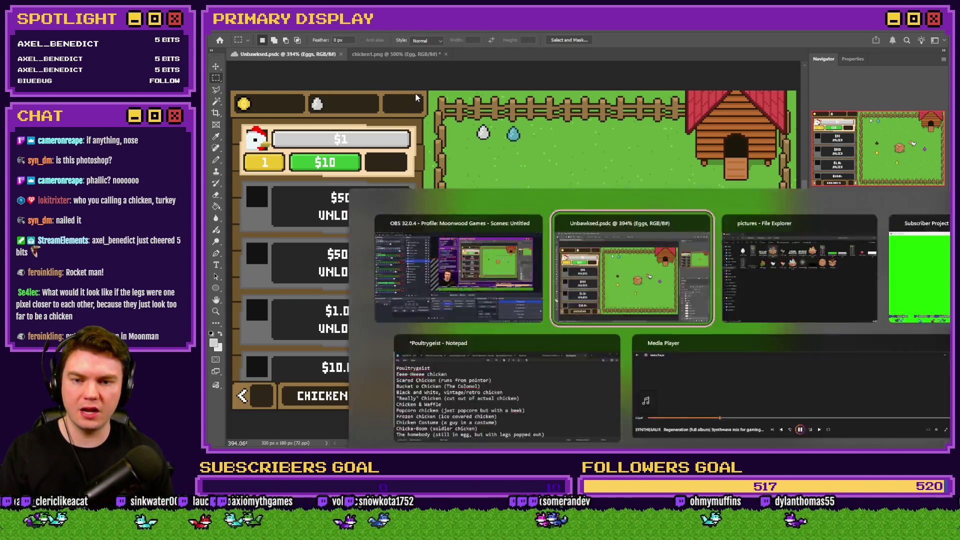
Open unlockChicken3.png in Photoshop and resize it to 40% (60×59 px)
mouse_move(450, 107)
mouse_down()
mouse_move(860, 434)
mouse_move(860, 447)
mouse_move(600, 159)
mouse_move(526, 58)
mouse_up()
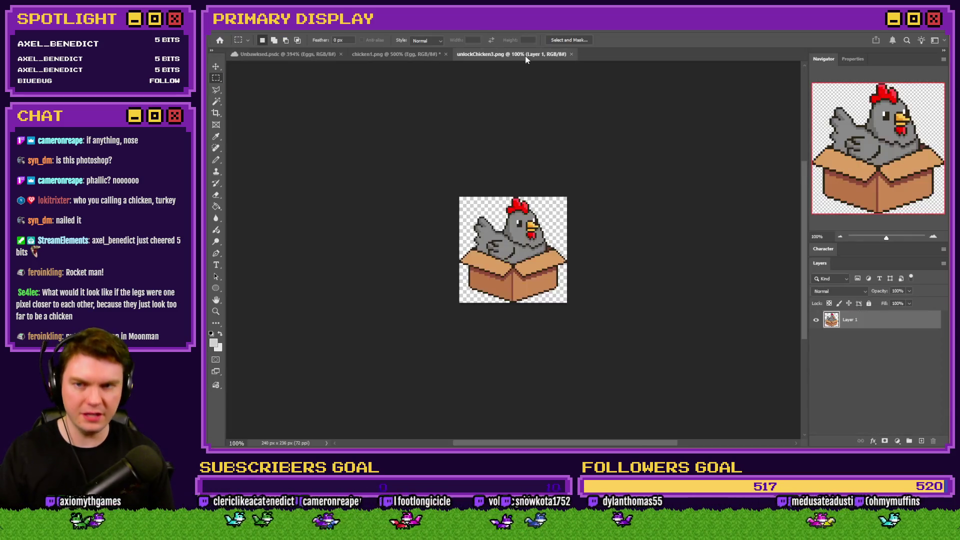
scroll(491, 183, up, 2)
key(ctrl+alt+i)
text(40)
key(BackSpace)
key(BackSpace)
text(25)
key(Return)
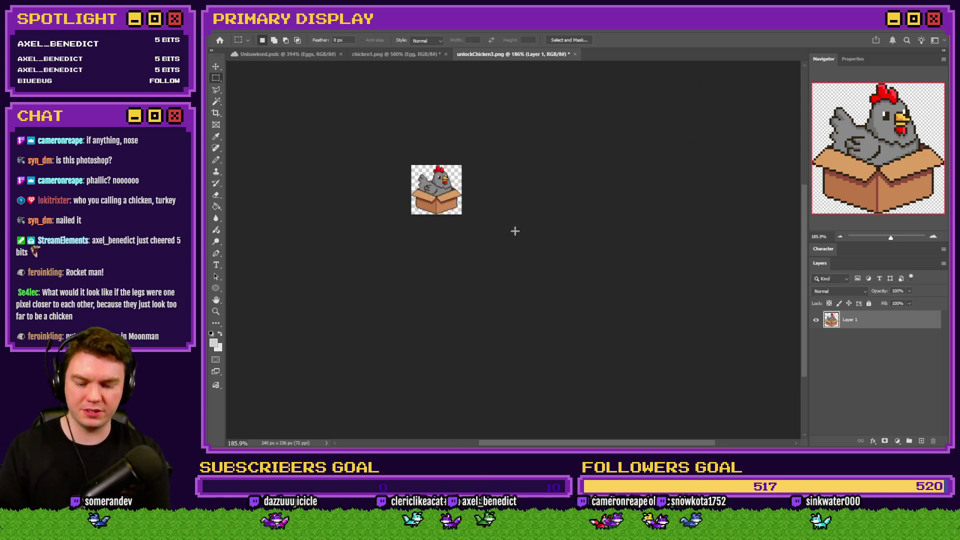
key(ctrl+0)
key(m)
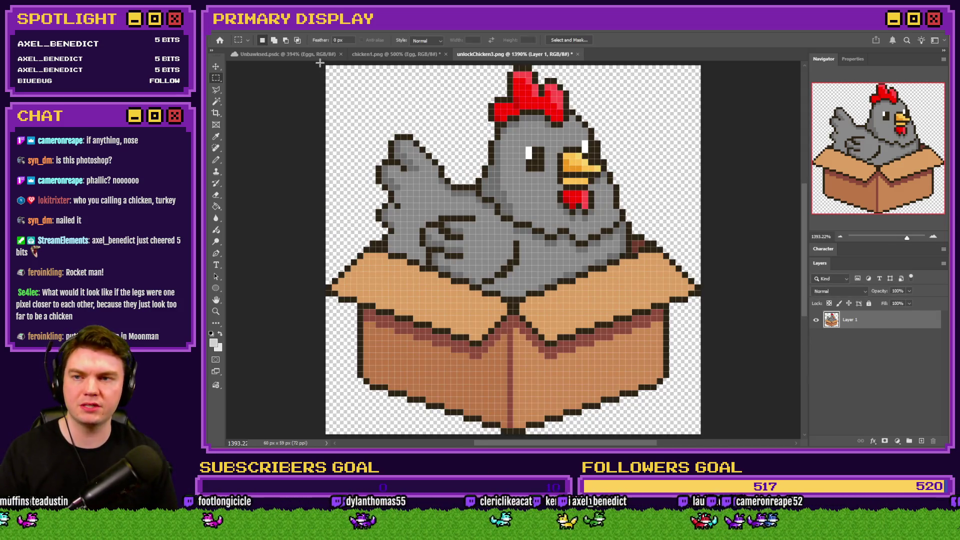
Select the Box layer in the Unbawksed mockup's Logo group
click(320, 55)
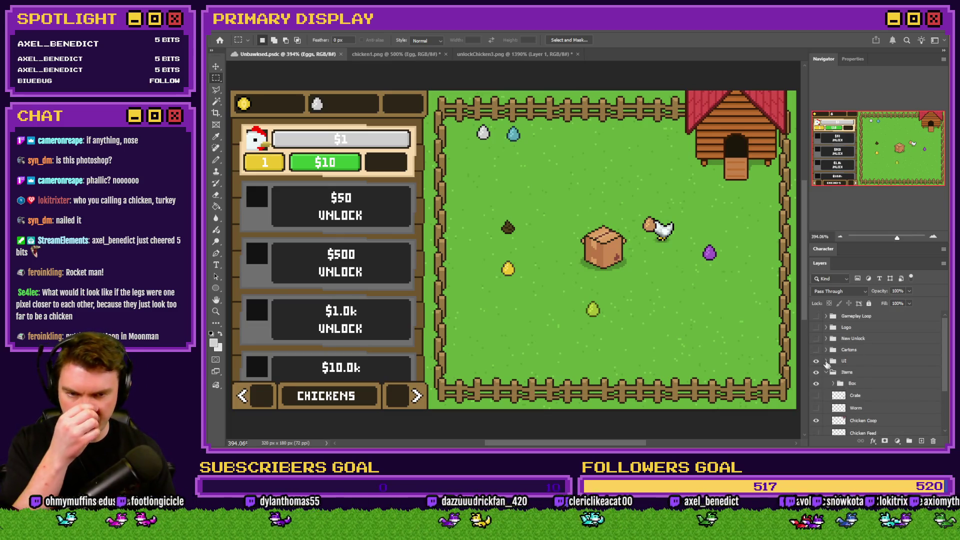
click(816, 328)
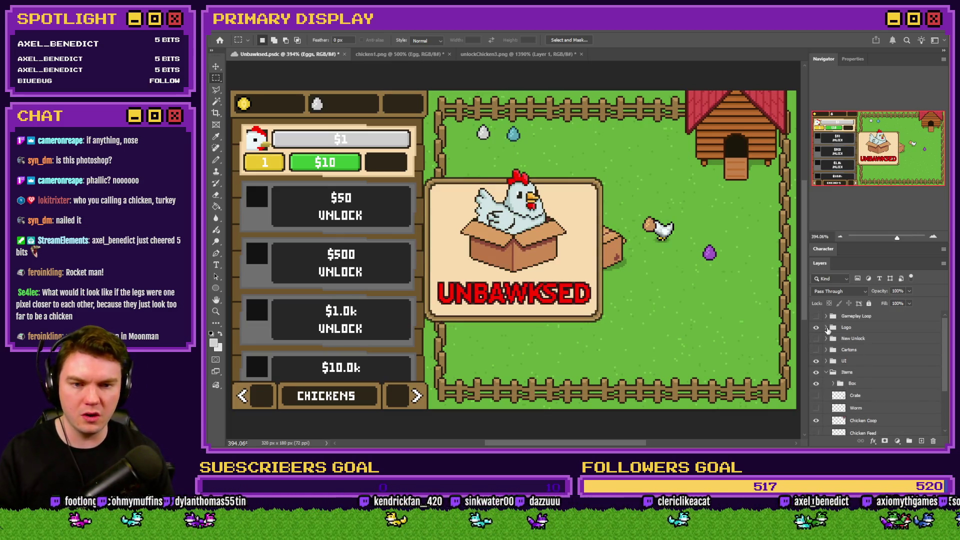
click(827, 327)
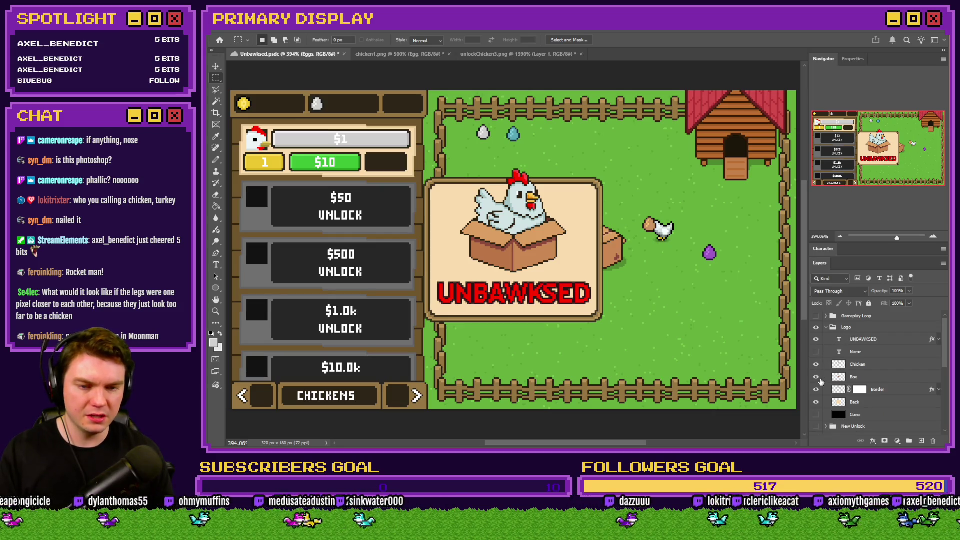
click(816, 378)
click(816, 378)
click(879, 380)
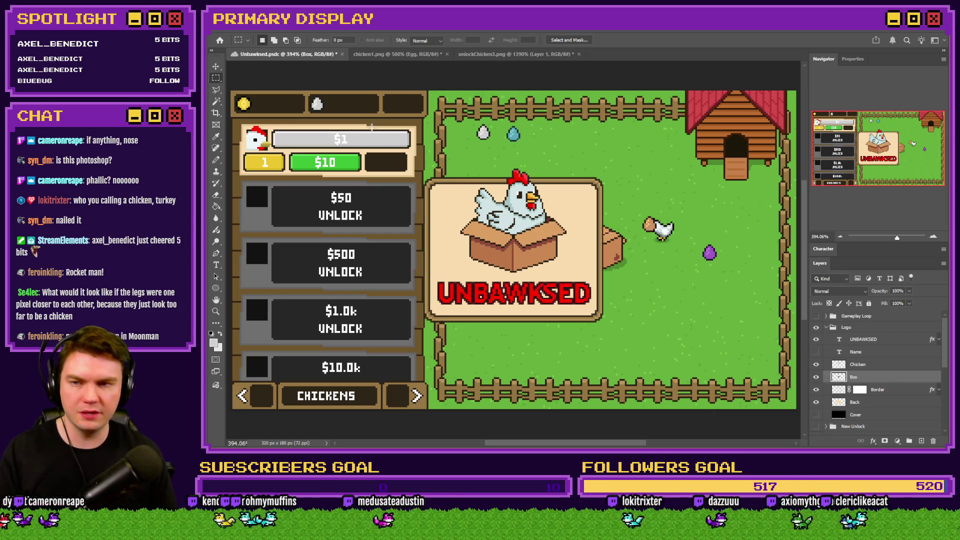
Paste the box art into unlockChicken3.png, move it down over the box, and delete the chicken layer
click(393, 54)
click(514, 54)
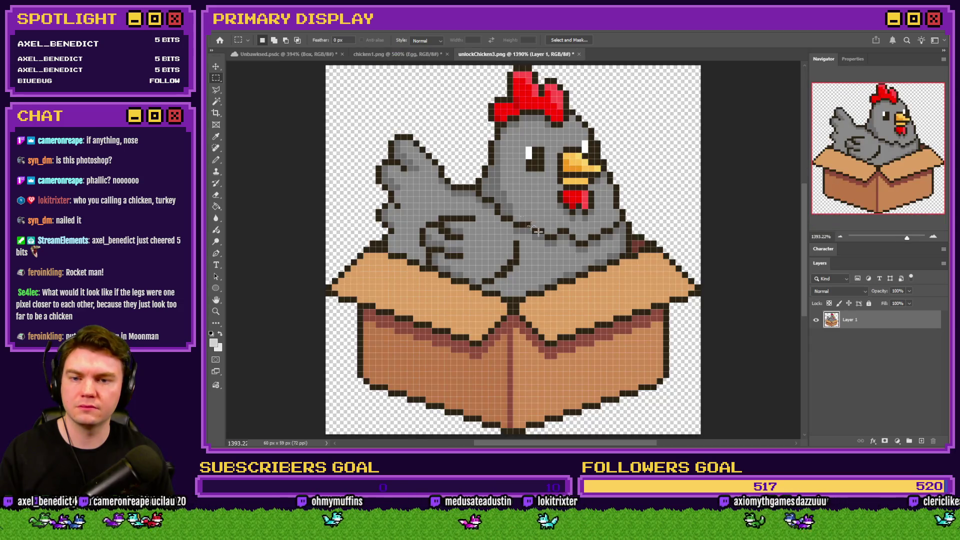
key(ctrl+v)
drag(602, 234, 606, 278)
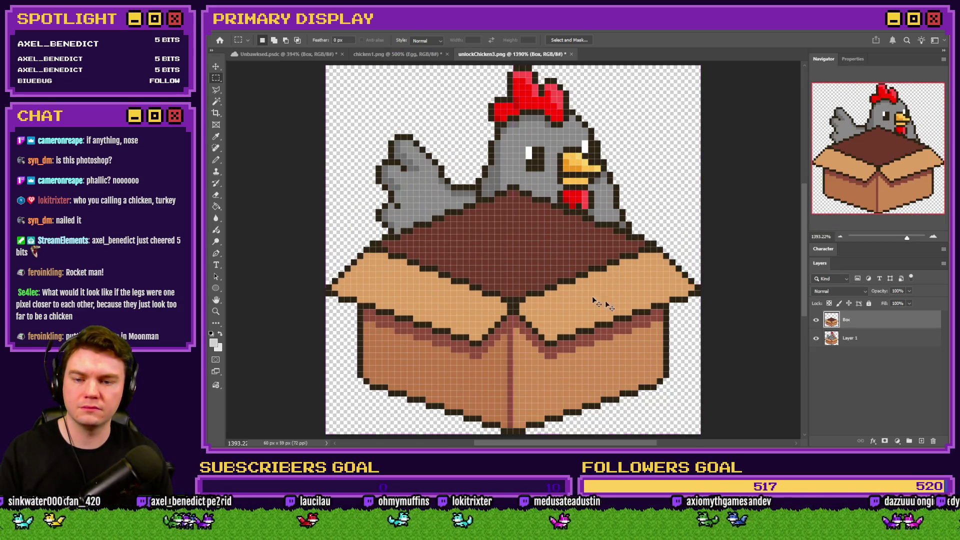
click(856, 342)
key(Delete)
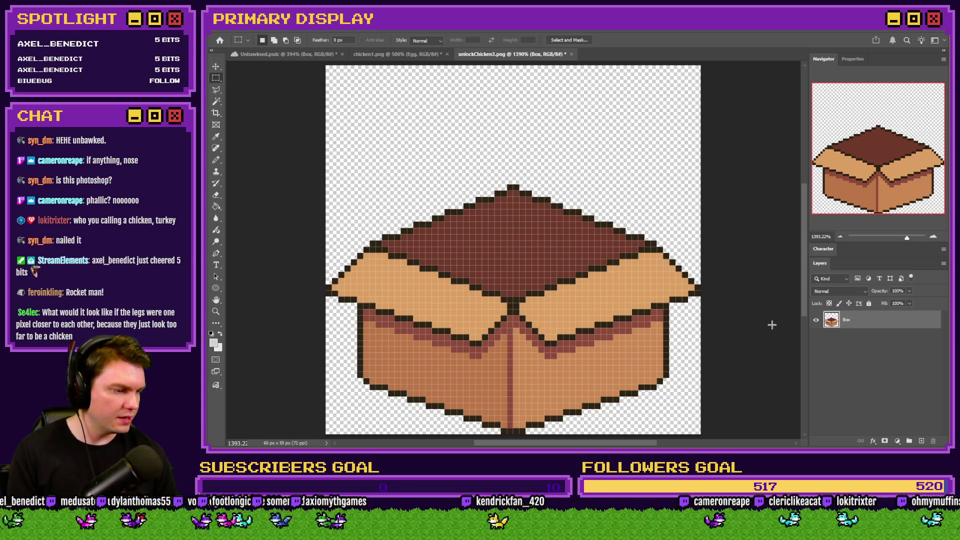
Magic Wand the box's brown open top, then add marquee rectangles above and beside it
key(w)
click(513, 240)
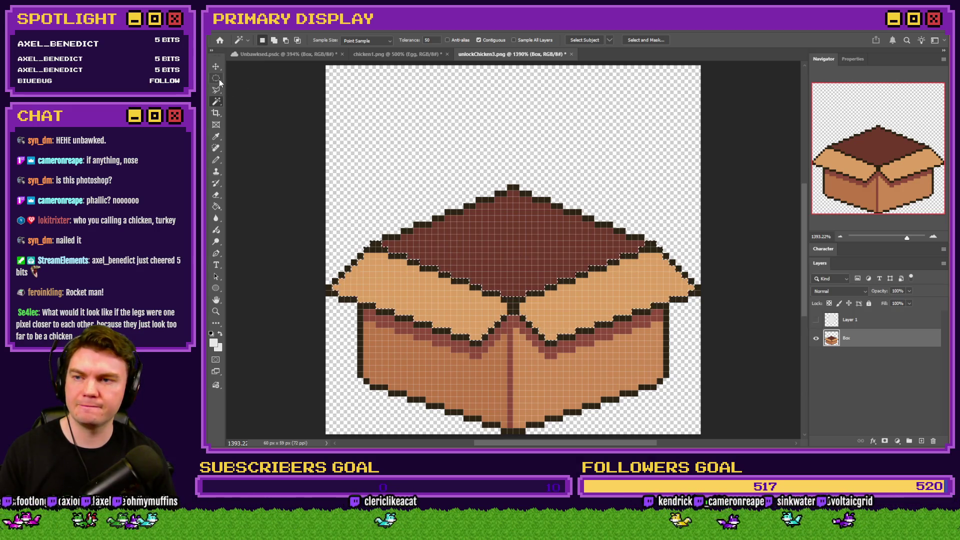
key(m)
drag(386, 240, 370, 327)
mouse_move(326, 278)
mouse_down()
mouse_move(428, 385)
mouse_move(429, 326)
mouse_up()
scroll(427, 385, down, 5)
scroll(418, 293, up, 4)
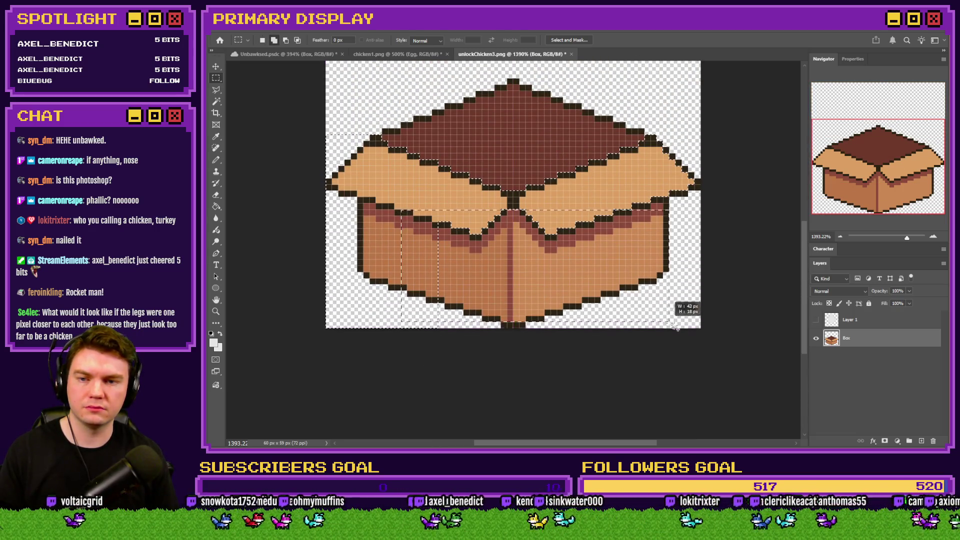
scroll(695, 307, up, 2)
drag(664, 240, 689, 251)
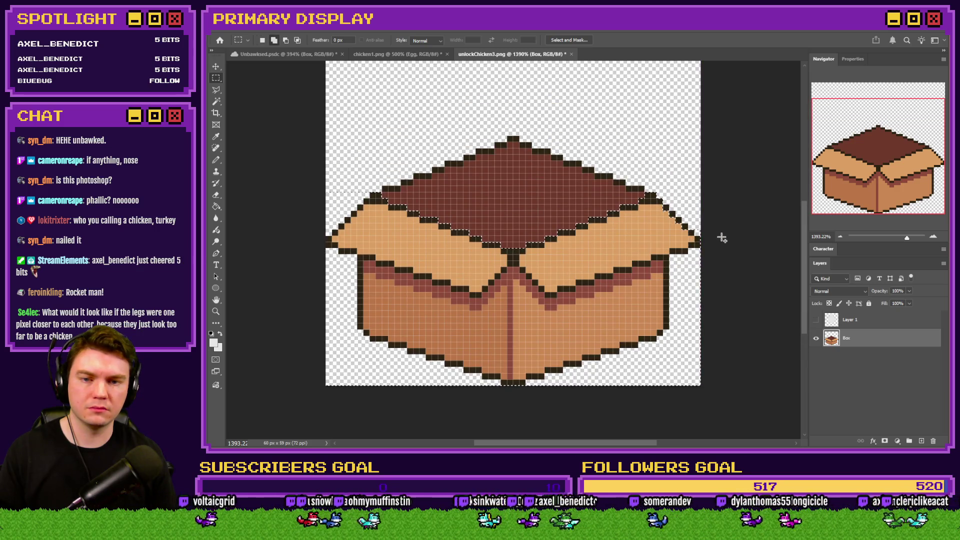
mouse_move(701, 193)
mouse_down()
mouse_move(668, 202)
mouse_move(653, 243)
mouse_up()
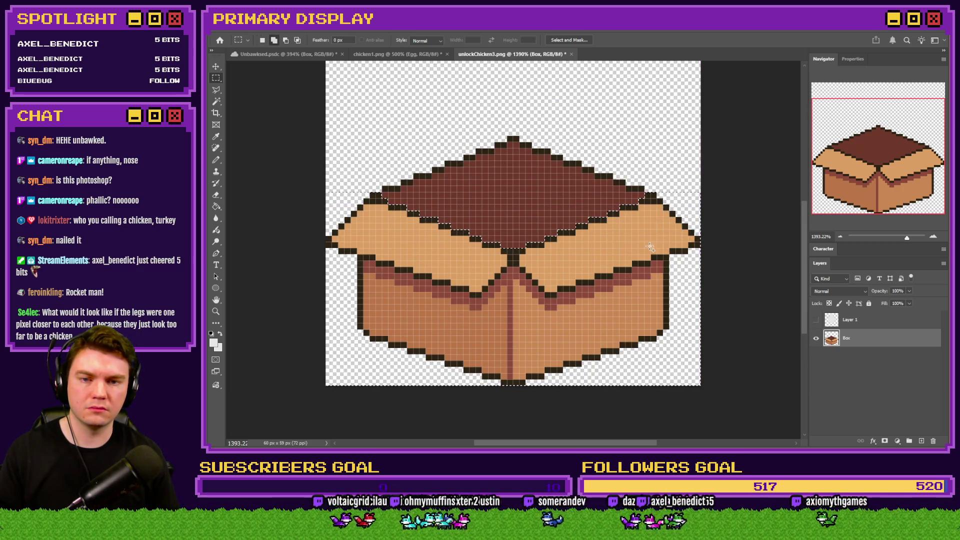
right_click(524, 248)
Invert the selection and use it as a layer mask on the light-grey shape layer
click(574, 259)
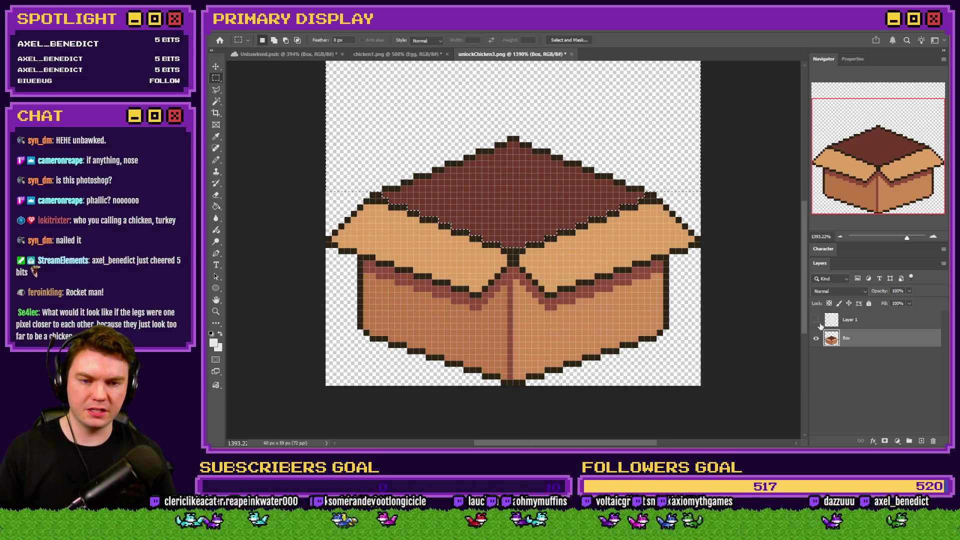
click(815, 319)
click(855, 319)
click(884, 441)
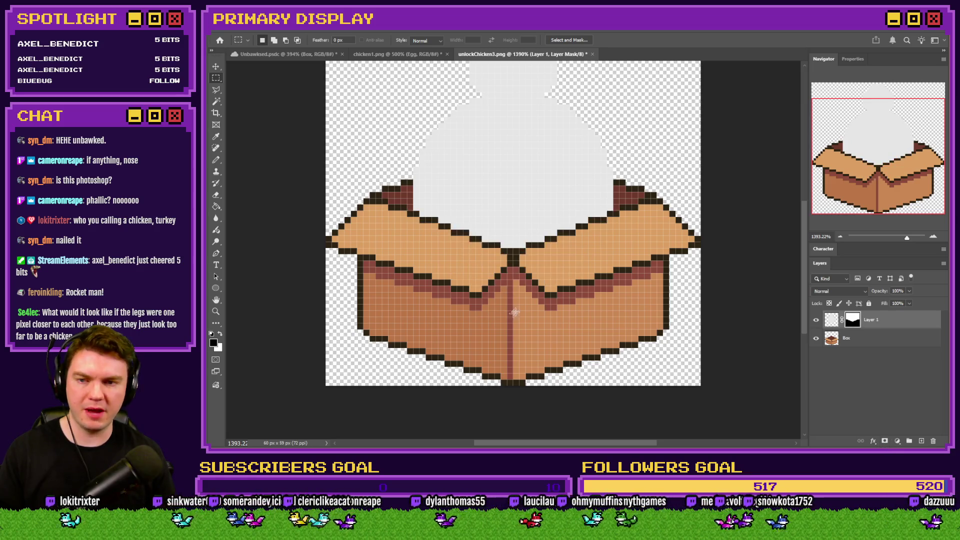
scroll(506, 315, up, 3)
click(831, 319)
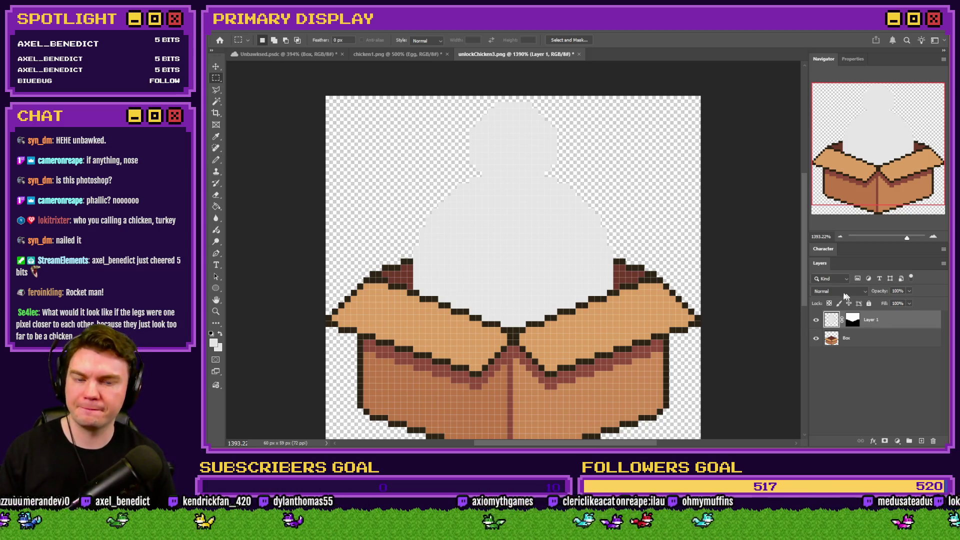
Add a new layer beneath Box and fill it with the mockup's grass green
click(862, 339)
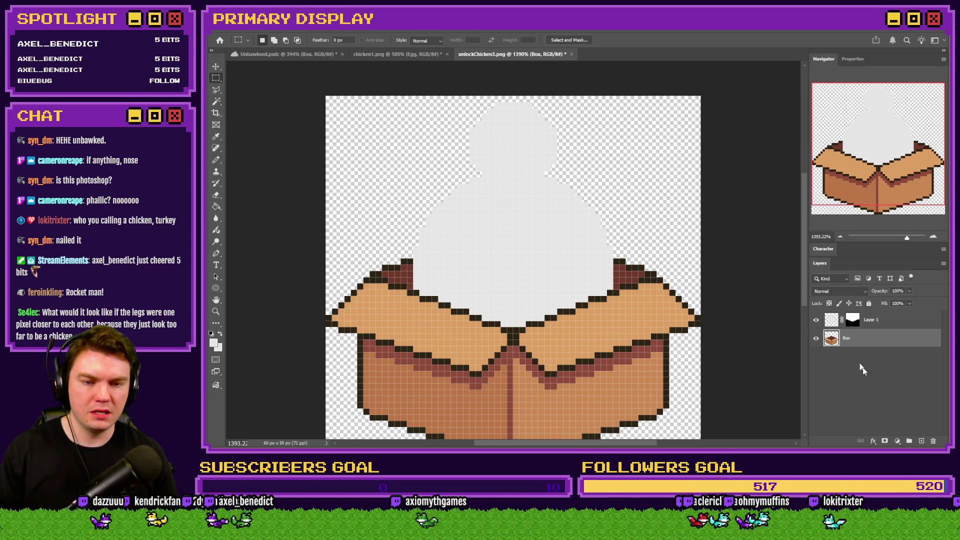
ctrl+click(922, 442)
click(216, 206)
click(270, 54)
alt+click(526, 145)
click(515, 54)
click(449, 131)
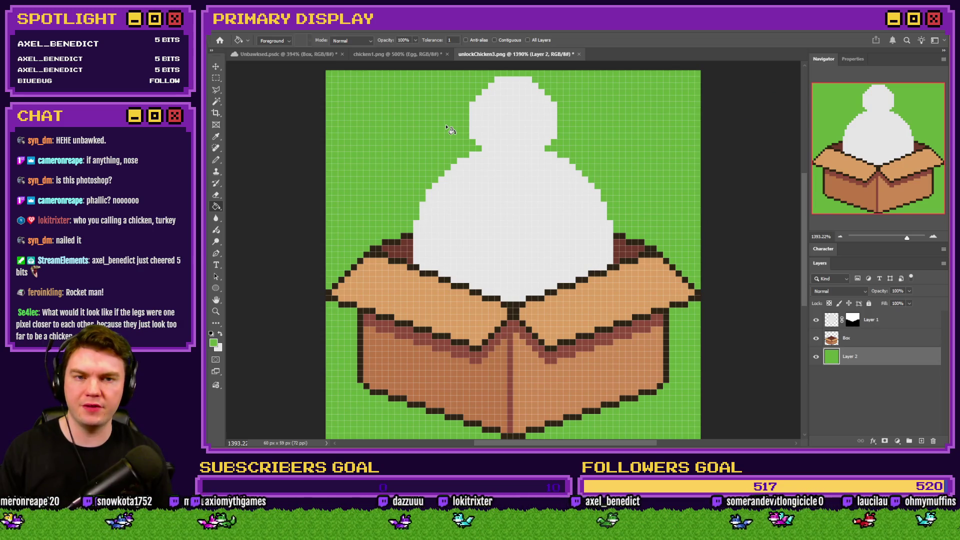
click(216, 160)
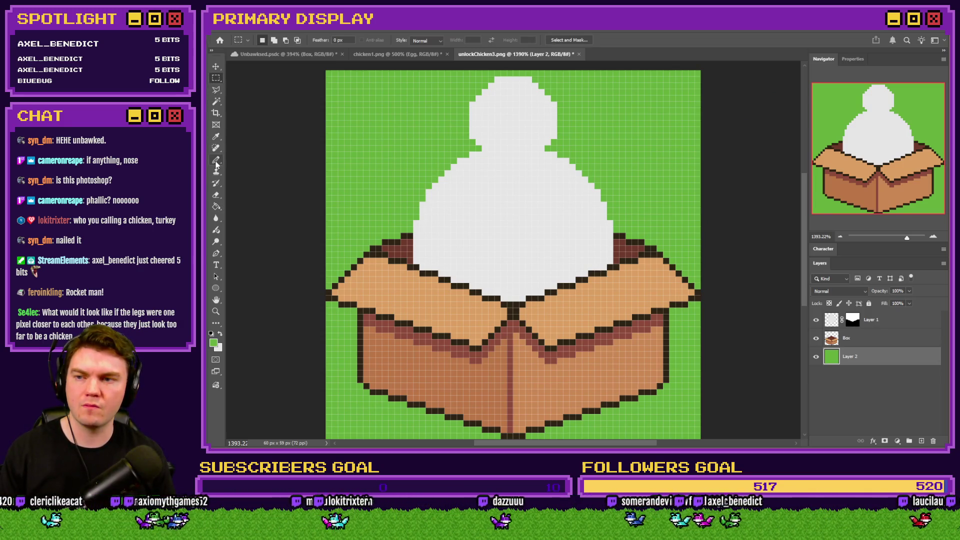
click(831, 326)
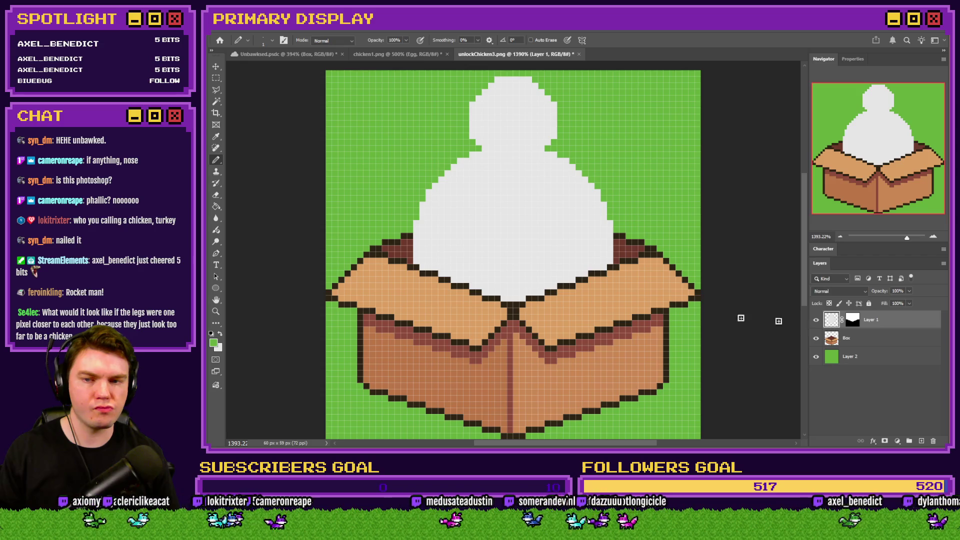
Sample the light grey and fill the notches on both sides of the silhouette's neck
scroll(425, 165, up, 3)
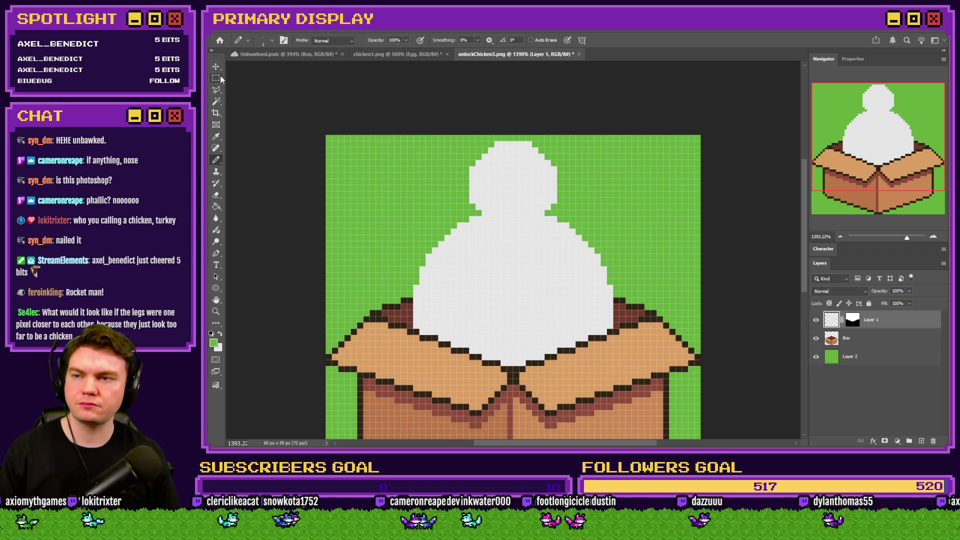
scroll(412, 188, up, 3)
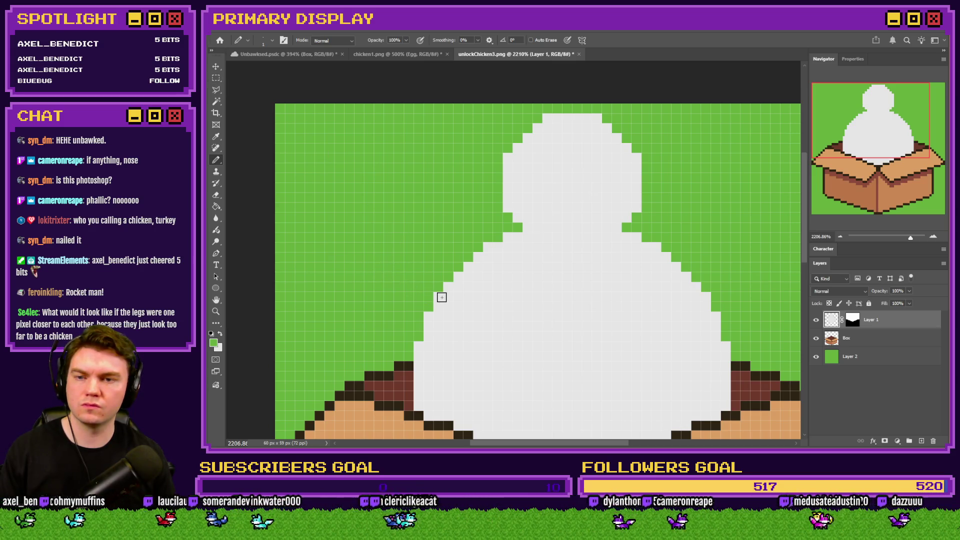
scroll(442, 297, down, 2)
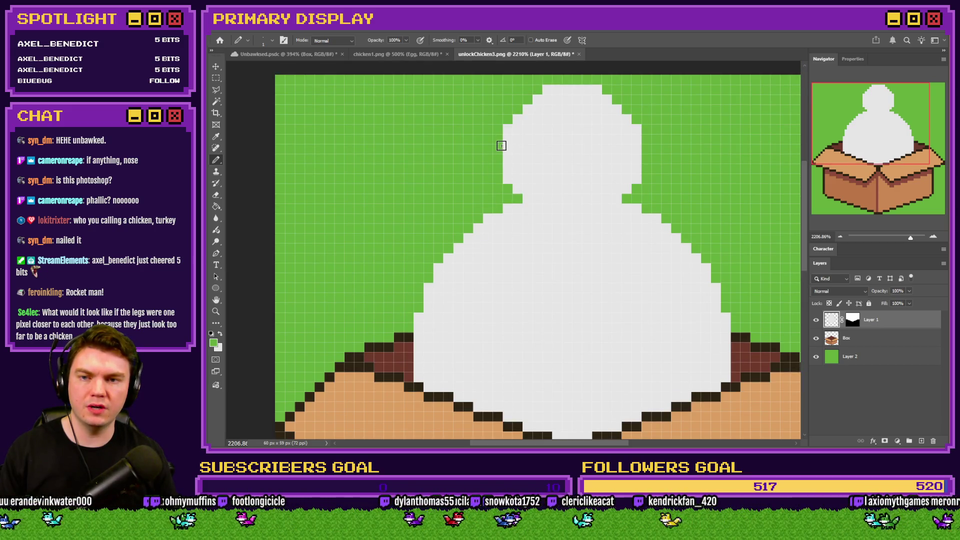
alt+click(559, 178)
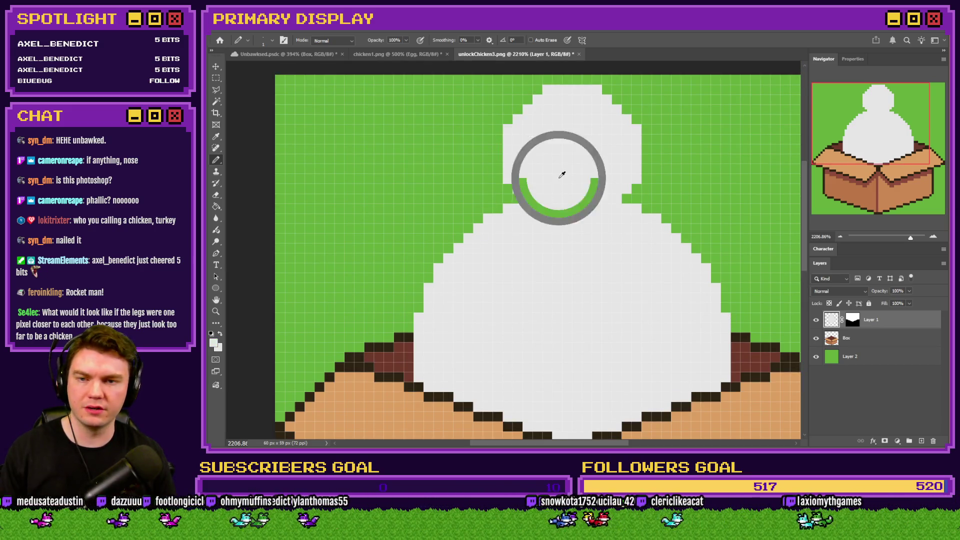
mouse_move(495, 152)
mouse_down()
mouse_move(493, 208)
mouse_move(522, 189)
mouse_up()
mouse_move(647, 152)
mouse_down()
mouse_move(634, 205)
mouse_move(625, 203)
mouse_up()
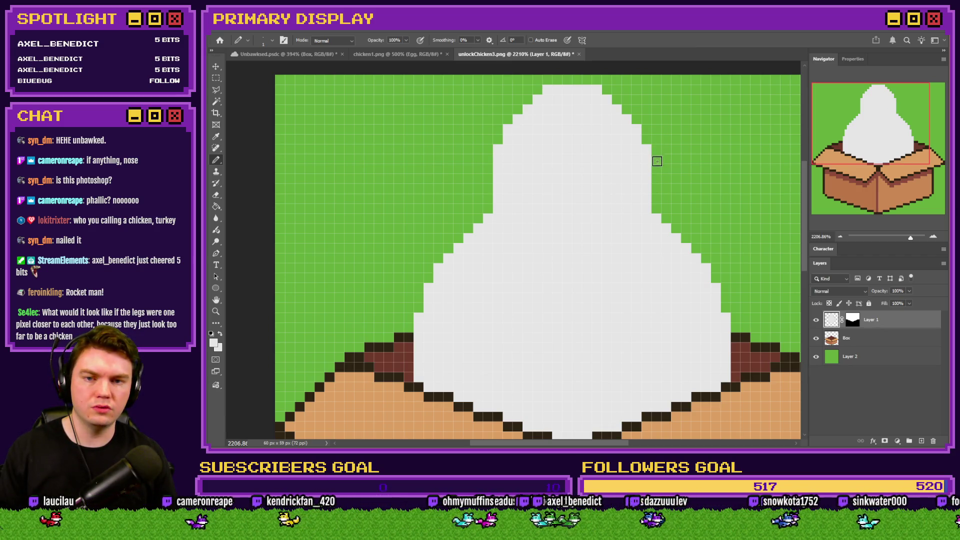
Widen and smooth the left and right edges and round the top-right into an egg outline
drag(656, 170, 656, 218)
drag(488, 172, 491, 243)
drag(478, 197, 477, 235)
drag(666, 198, 666, 220)
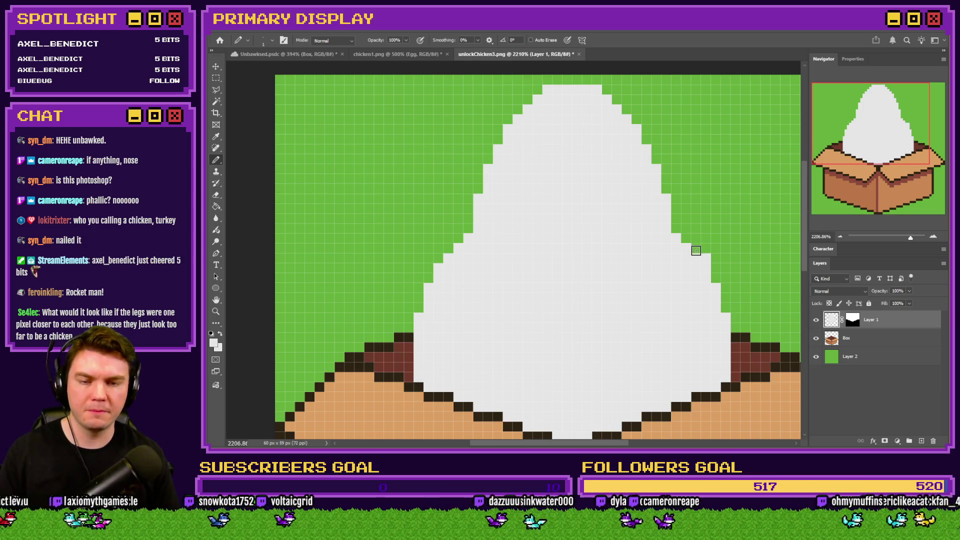
drag(686, 228, 676, 202)
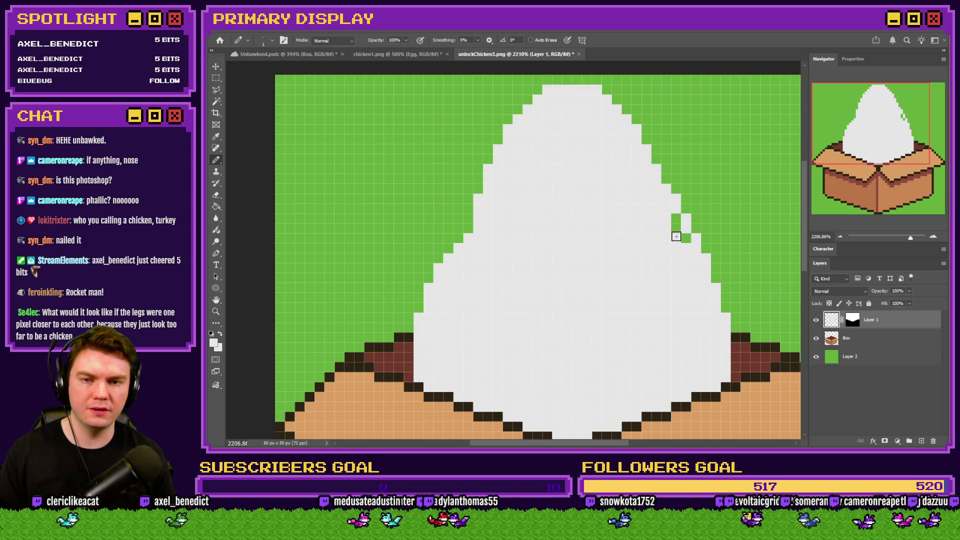
drag(676, 219, 686, 238)
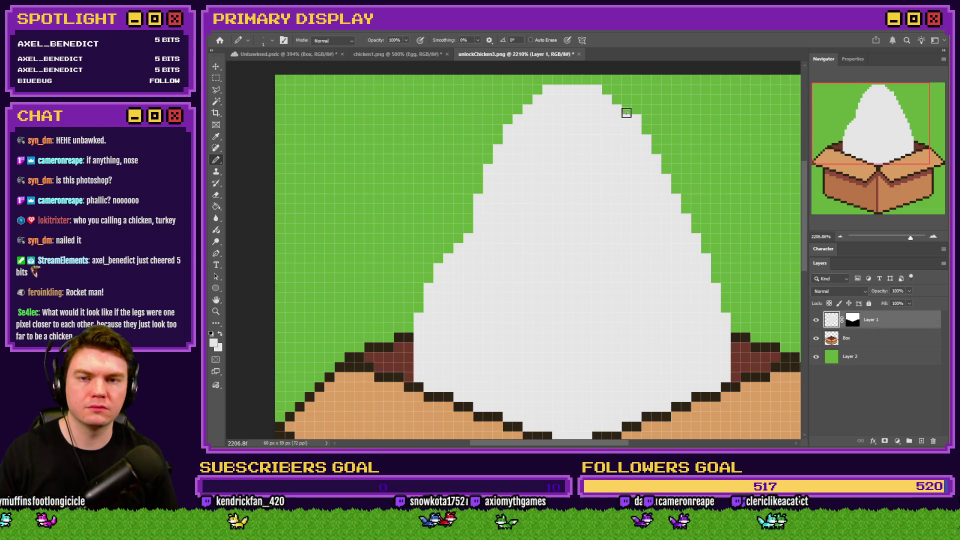
drag(627, 111, 607, 90)
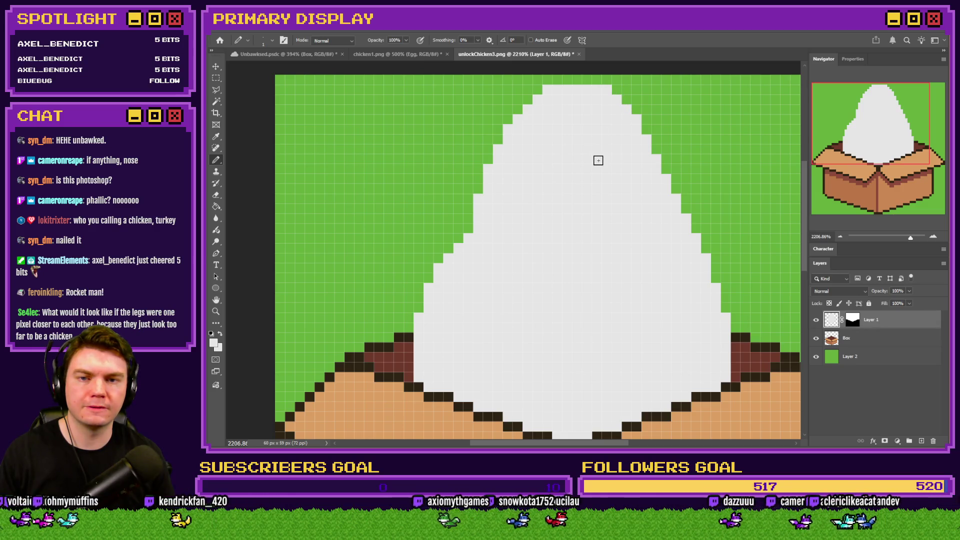
click(216, 78)
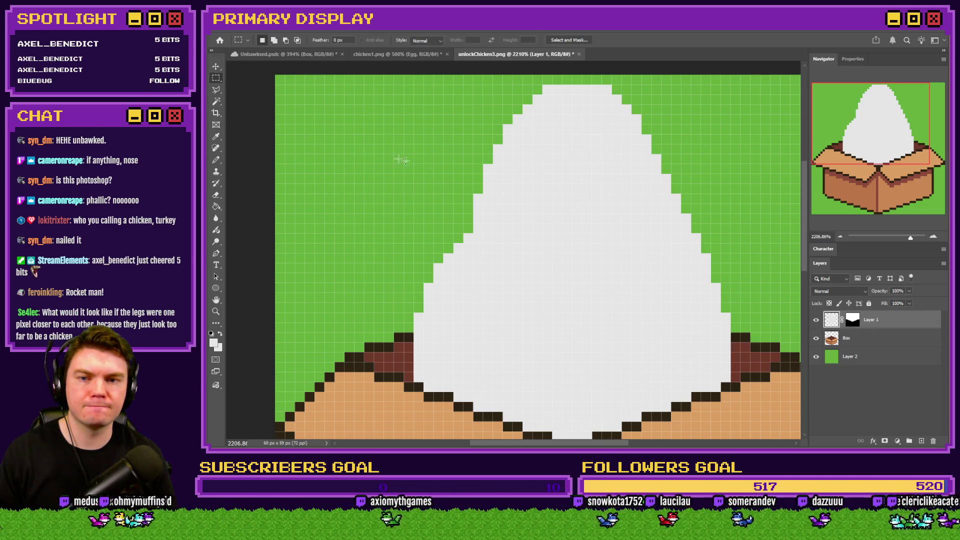
Copy the egg's right part onto a new layer and flip it horizontally
scroll(484, 170, down, 2)
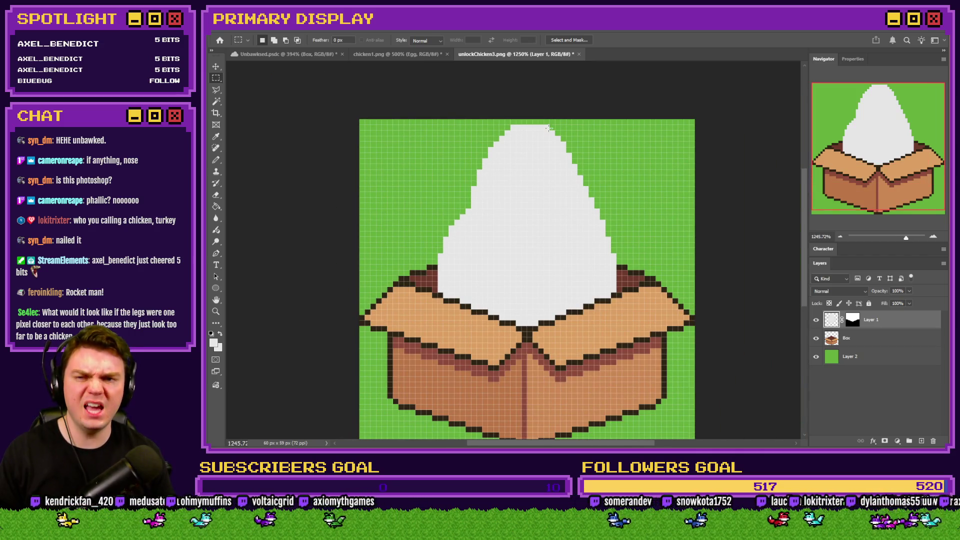
mouse_move(615, 120)
mouse_down()
mouse_move(579, 122)
mouse_move(508, 276)
mouse_move(531, 421)
mouse_up()
key(ctrl+j)
right_click(545, 273)
click(576, 345)
right_click(561, 310)
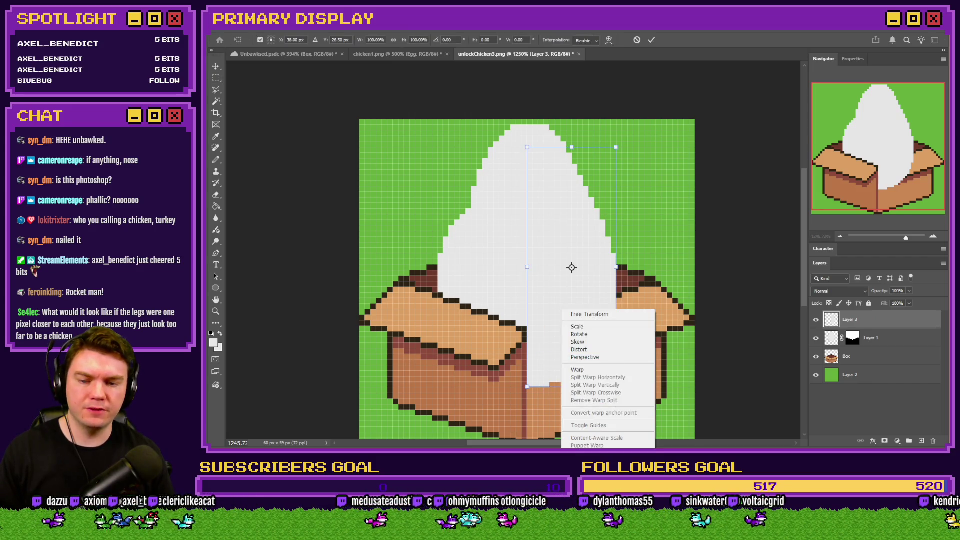
click(582, 486)
click(216, 78)
Move the flipped copy left, merge it down keeping the mask, and lower the egg one pixel
mouse_move(487, 200)
mouse_down()
mouse_move(397, 201)
mouse_move(445, 201)
mouse_up()
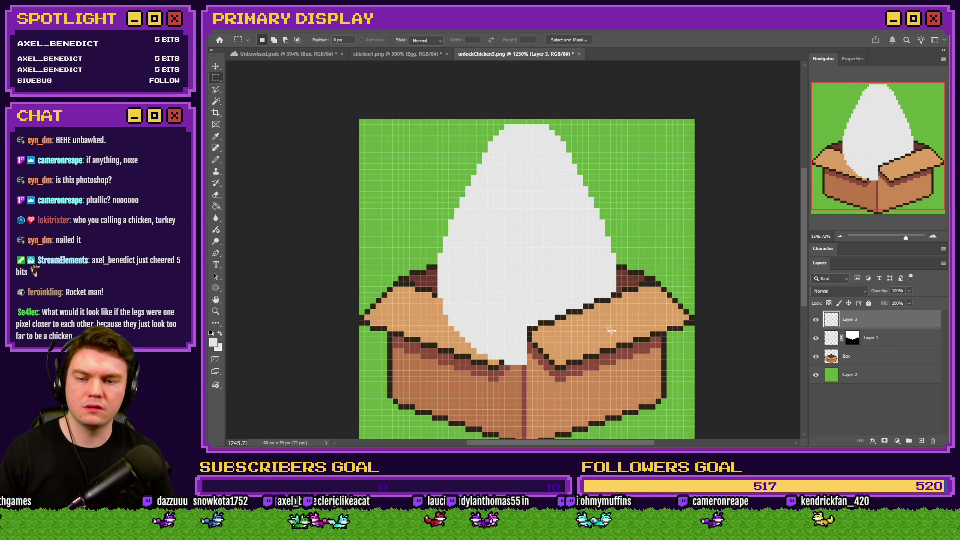
key(ctrl+e)
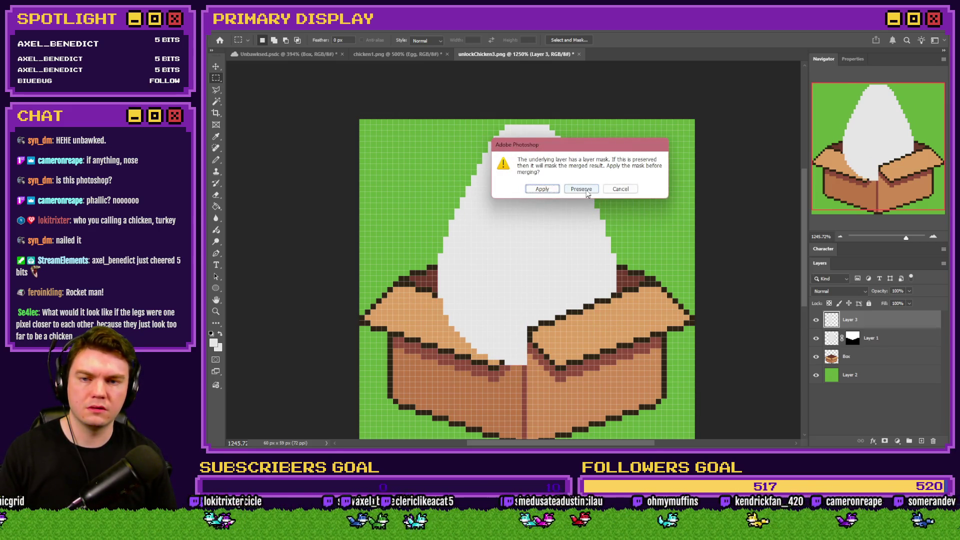
click(580, 189)
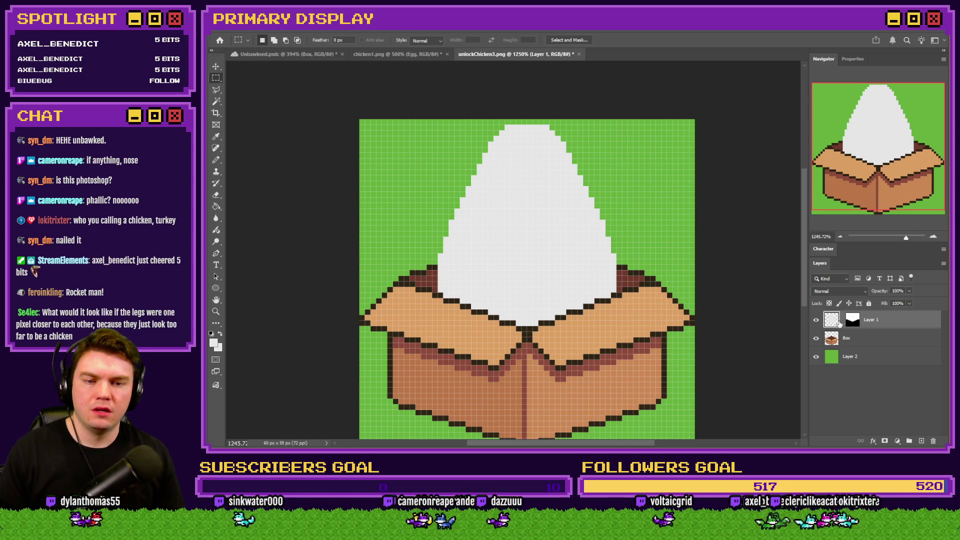
key(ctrl+z)
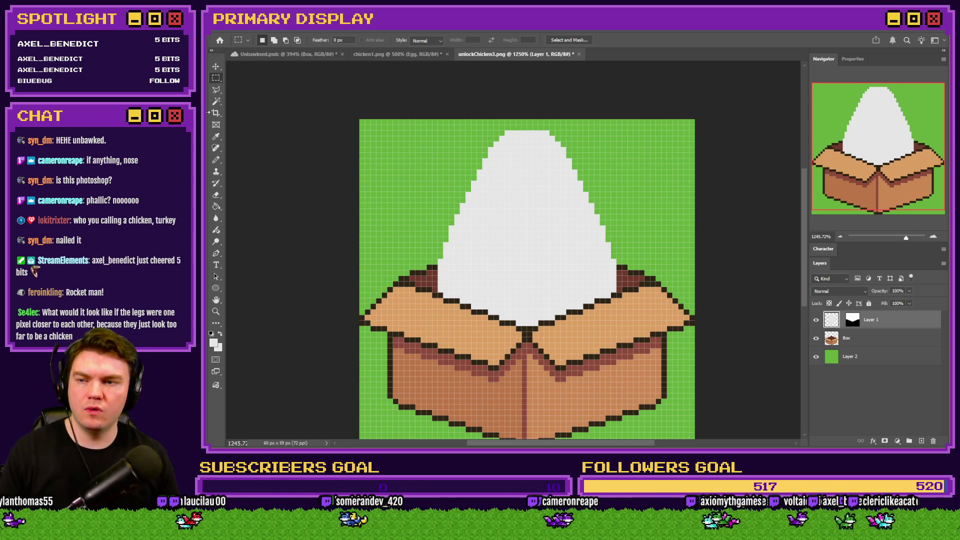
Try an elliptical selection centred on the egg's top, then clear it
click(215, 161)
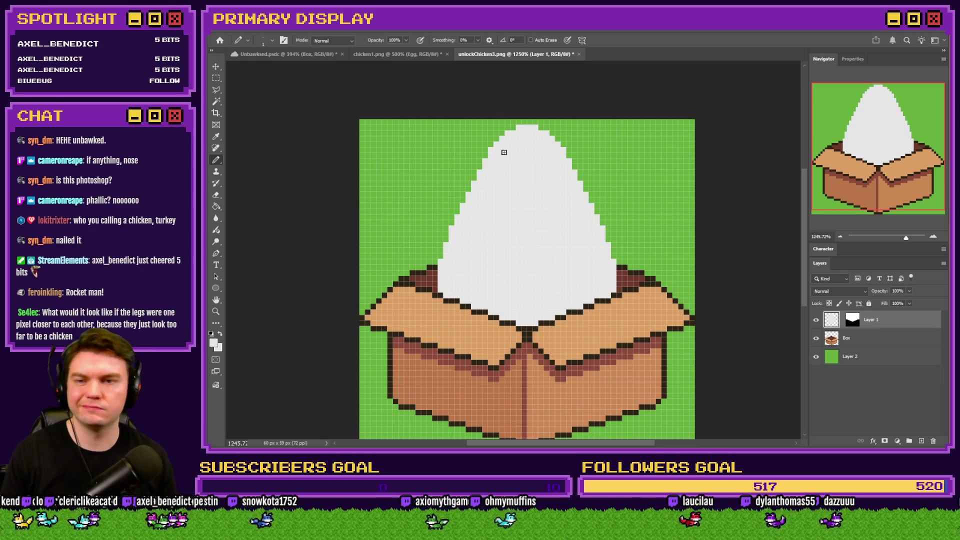
drag(214, 80, 250, 88)
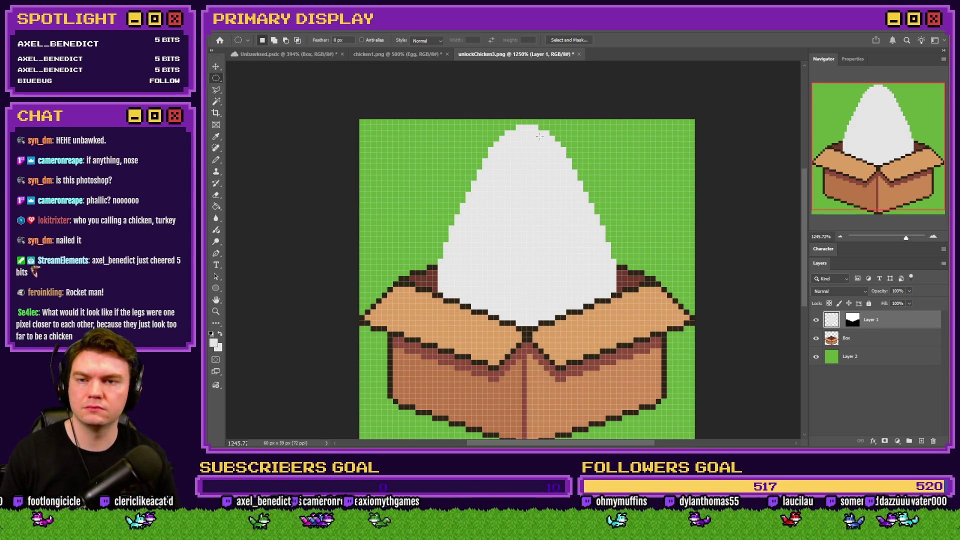
drag(594, 125, 420, 234)
drag(500, 192, 492, 185)
key(Down)
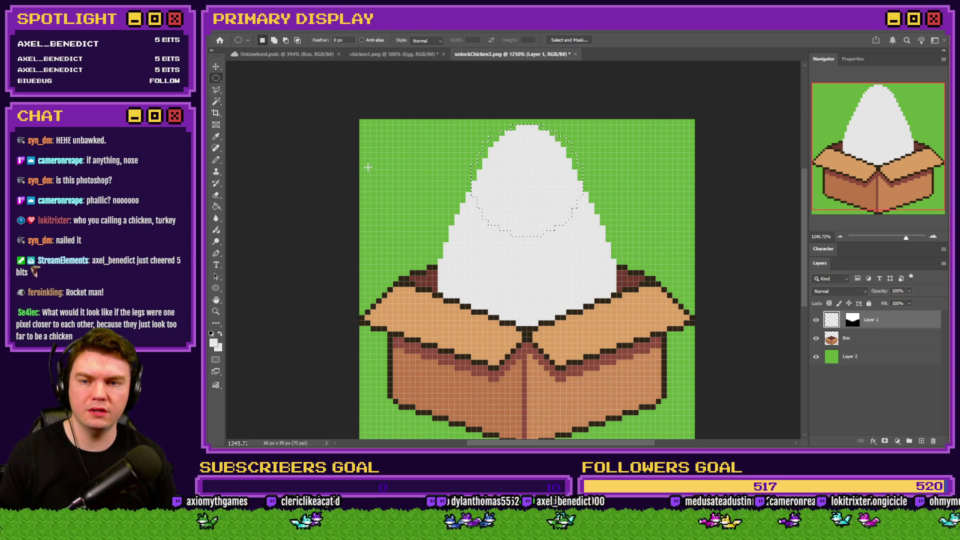
click(216, 206)
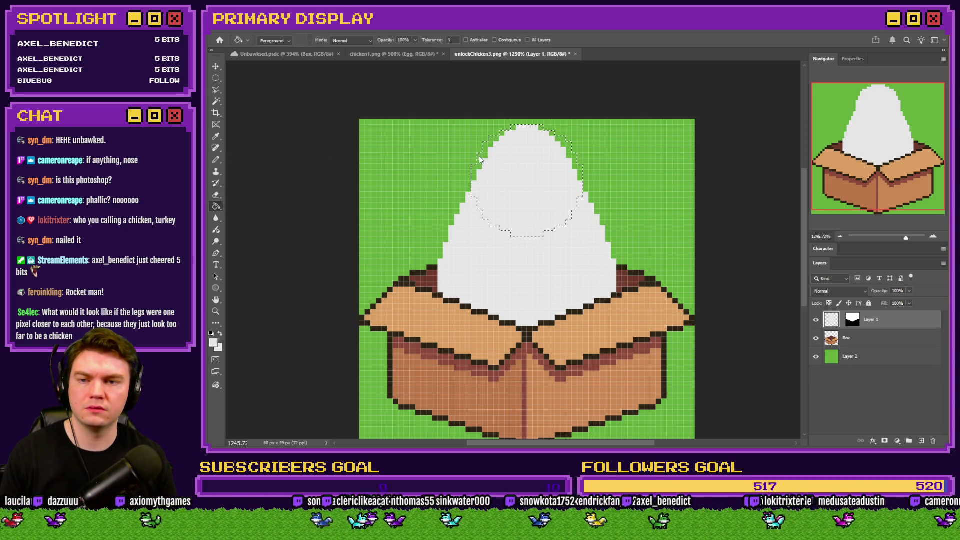
click(219, 91)
click(255, 116)
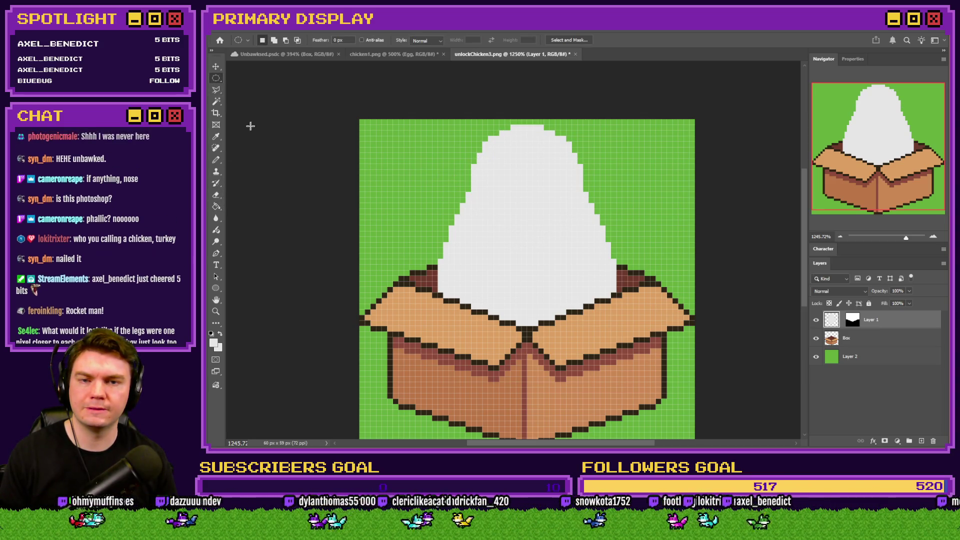
click(216, 160)
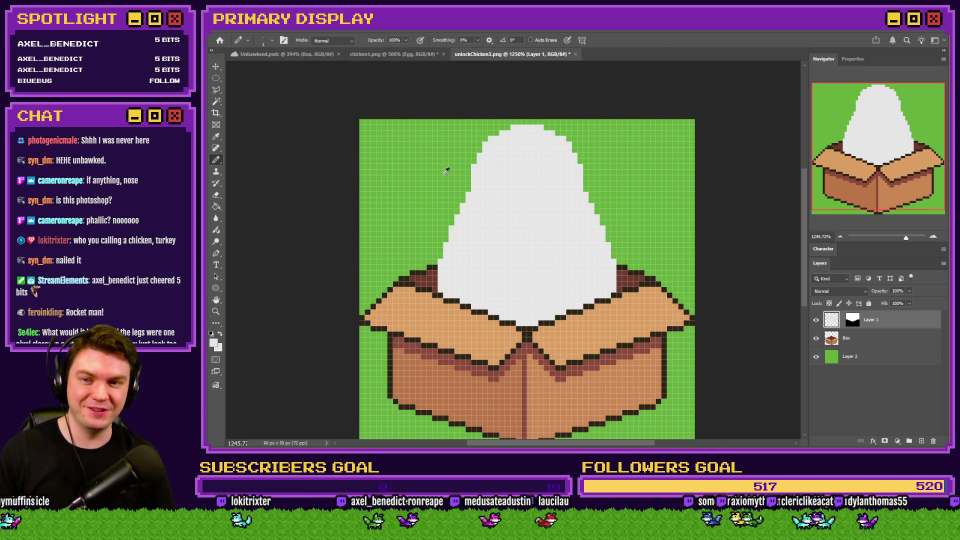
Add white pixels along the egg's lower-left edge above the box flap
scroll(448, 172, up, 2)
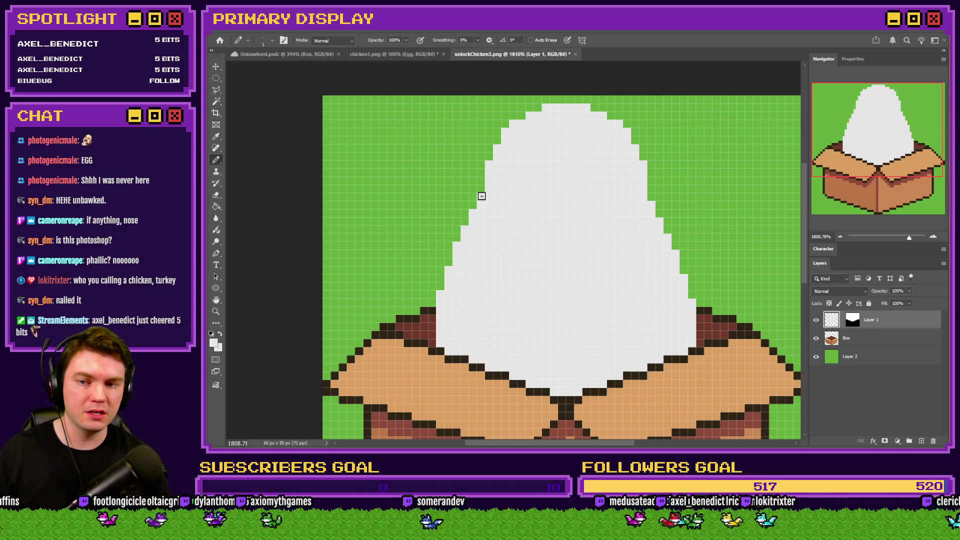
drag(482, 186, 463, 224)
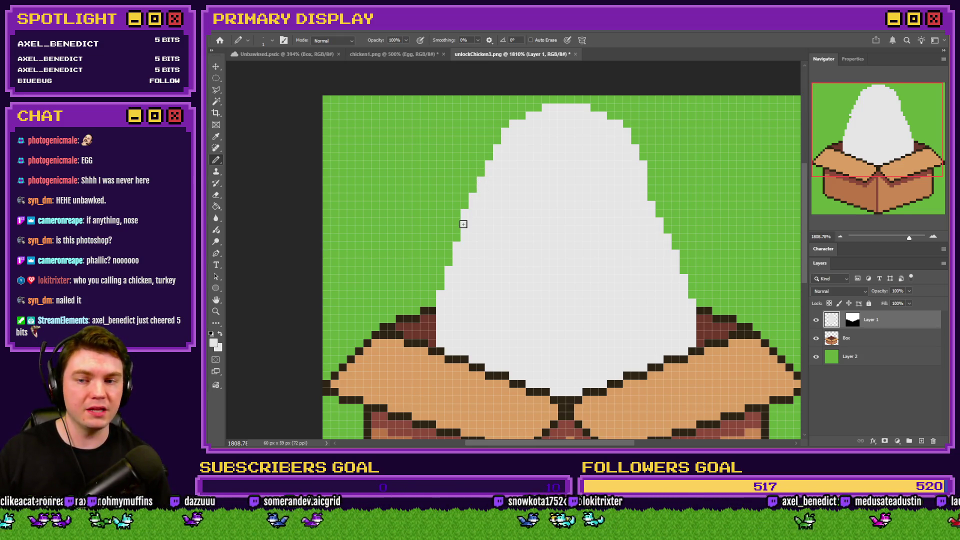
click(448, 262)
click(439, 286)
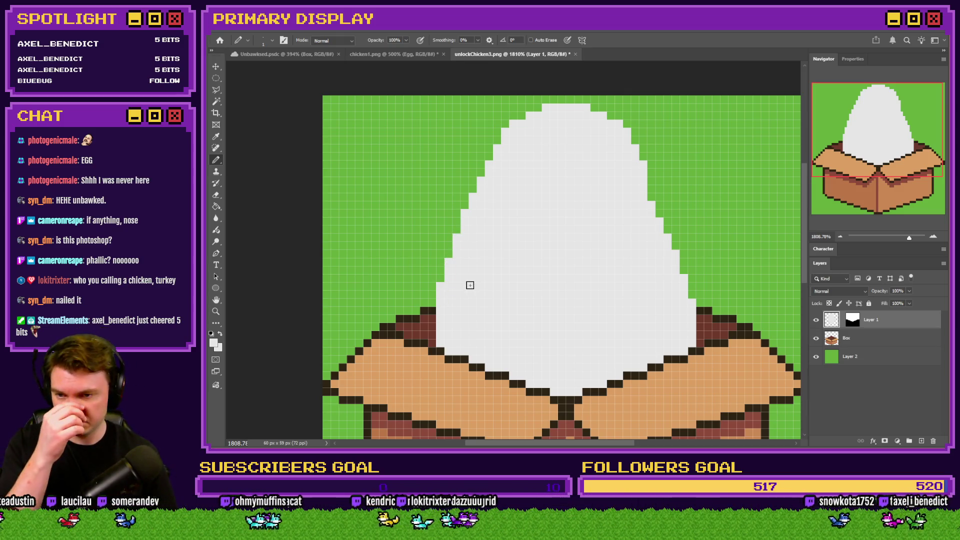
drag(431, 338, 431, 343)
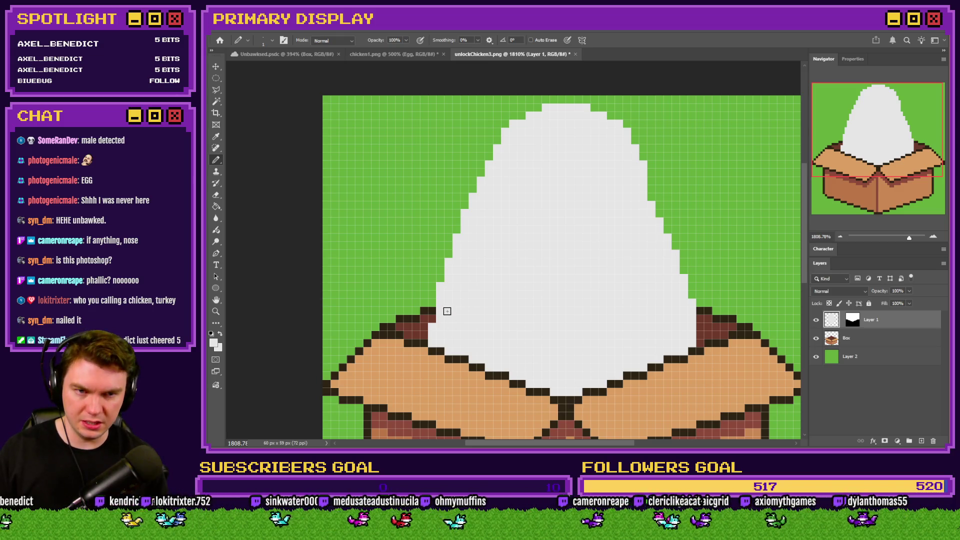
key(m)
alt+scroll(390, 179, down, 3)
Copy the egg's left half to a new layer, flip it horizontally, move it right and merge it down
mouse_move(347, 120)
mouse_down()
mouse_move(495, 332)
mouse_move(490, 407)
mouse_up()
right_click(428, 243)
click(454, 330)
key(ctrl+t)
right_click(446, 311)
click(473, 492)
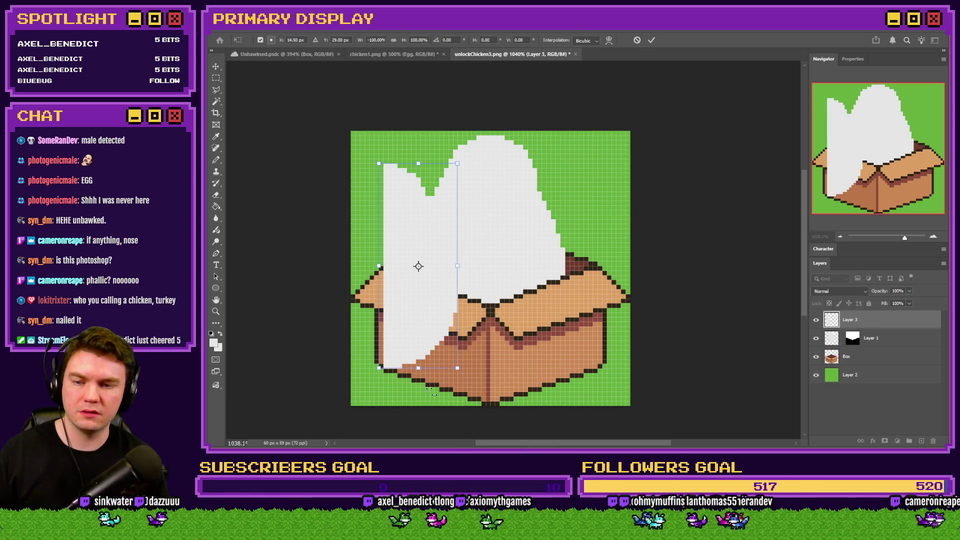
click(216, 78)
mouse_move(413, 225)
mouse_down()
mouse_move(492, 220)
mouse_move(525, 197)
mouse_up()
key(ctrl+e)
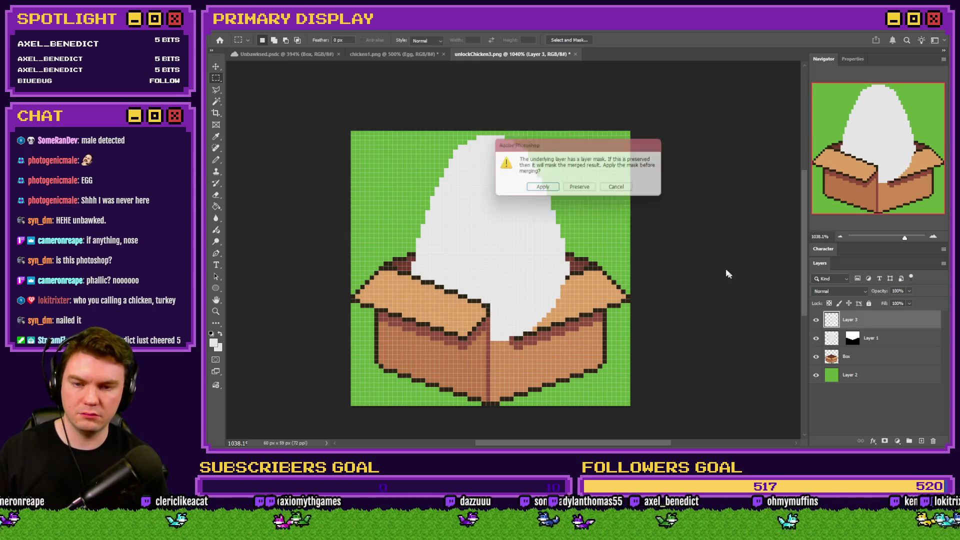
click(586, 191)
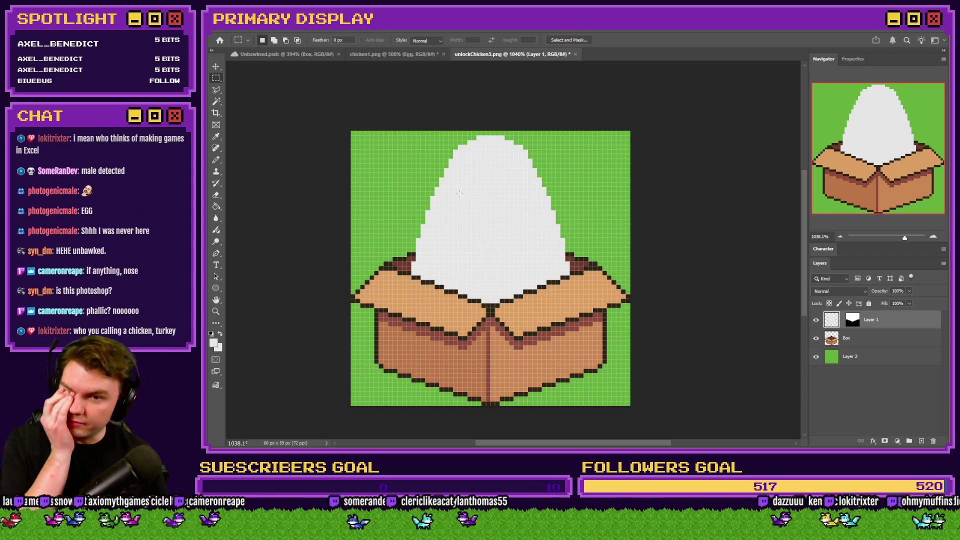
Select a strip at the egg's top and nudge it down one pixel
mouse_move(593, 131)
mouse_down()
mouse_move(402, 200)
mouse_move(378, 247)
mouse_up()
key(ctrl+z)
key(ctrl+z)
key(ctrl+z)
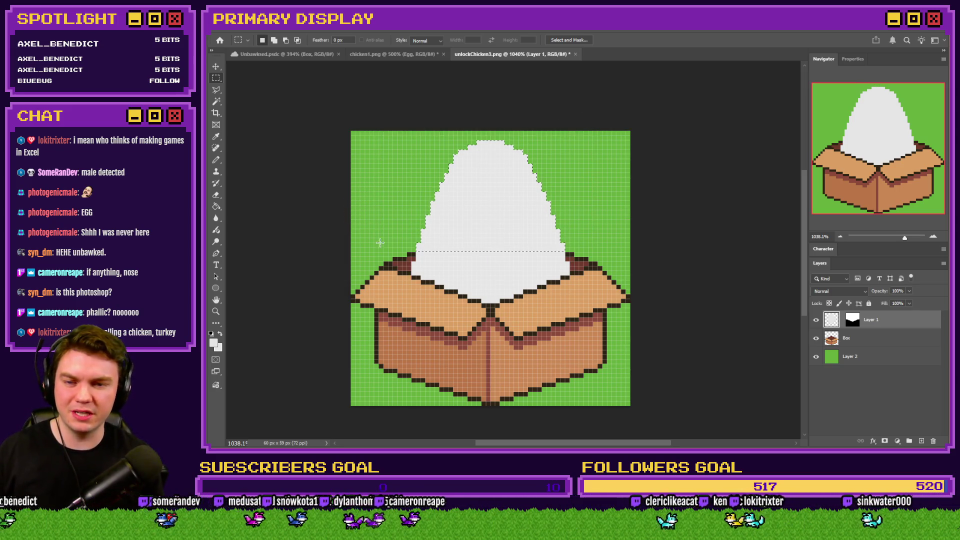
mouse_move(594, 121)
mouse_down()
mouse_move(396, 146)
mouse_move(375, 140)
mouse_move(398, 159)
mouse_up()
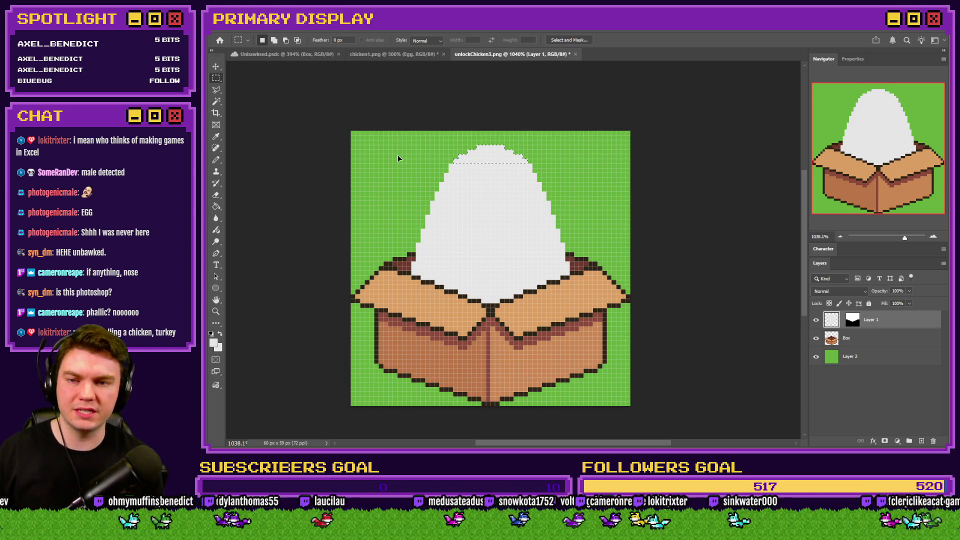
key(ctrl+z)
drag(593, 120, 401, 168)
key(ctrl+Down)
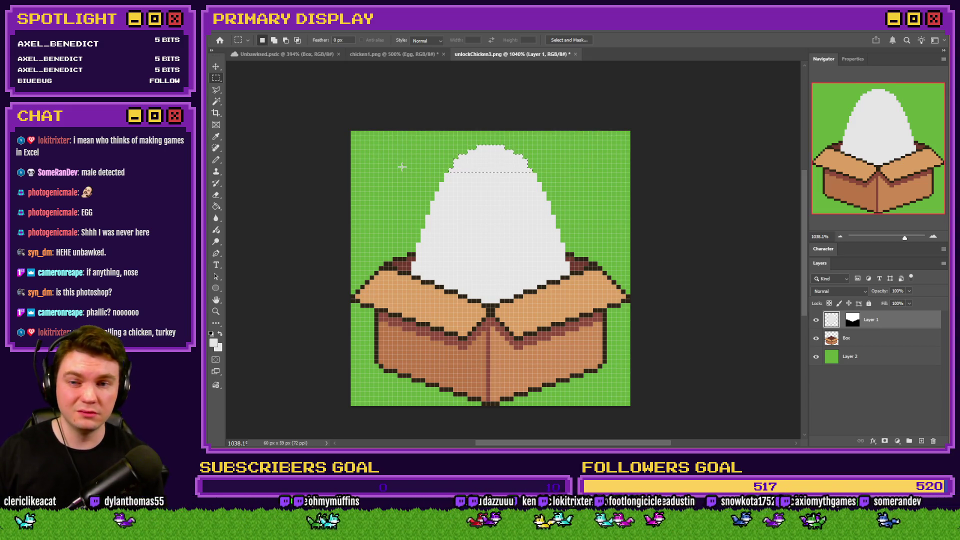
mouse_move(594, 119)
mouse_down()
mouse_move(338, 140)
mouse_move(362, 158)
mouse_up()
key(ctrl+Down)
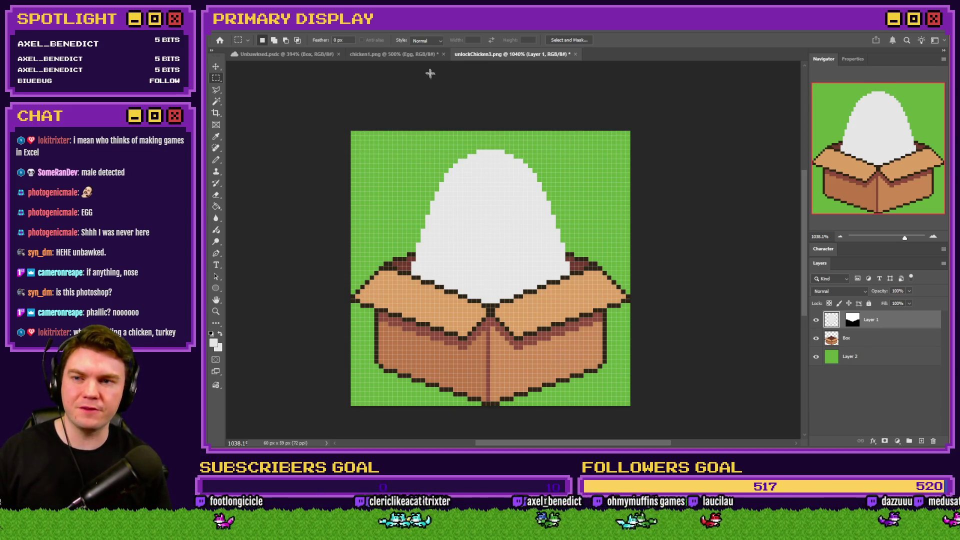
Draw a black single-pixel outline up the egg's left edge toward its top, using chicken1.png as reference
click(405, 54)
click(488, 54)
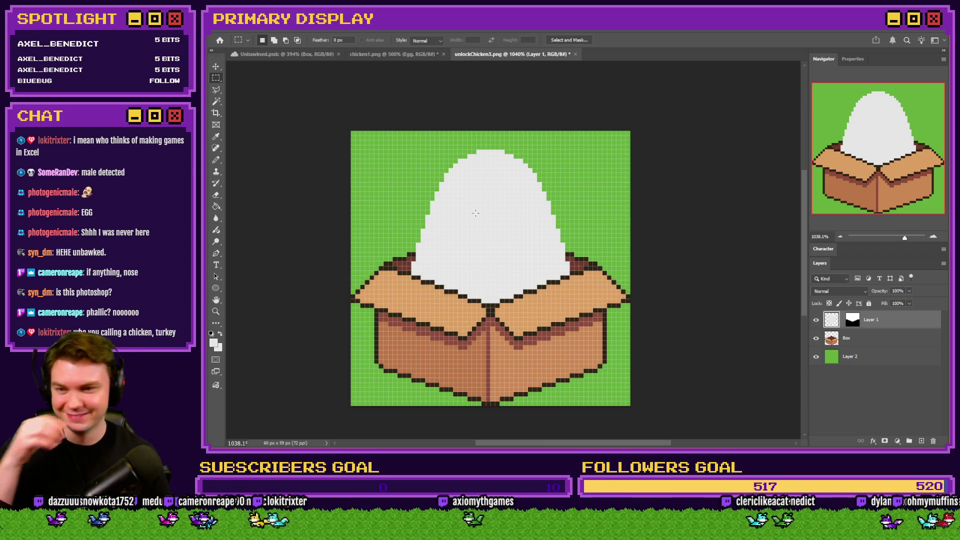
click(216, 159)
click(387, 54)
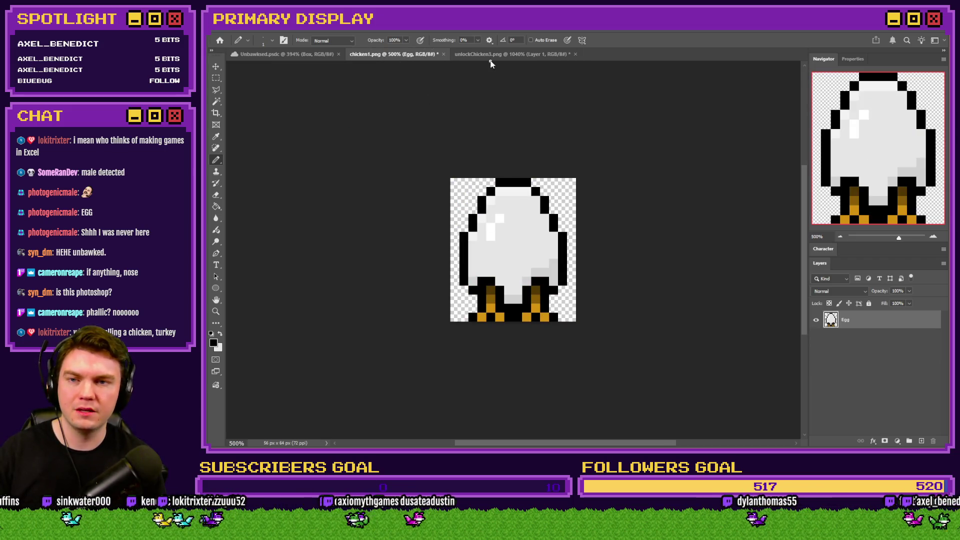
click(490, 59)
scroll(407, 254, up, 3)
drag(399, 250, 429, 141)
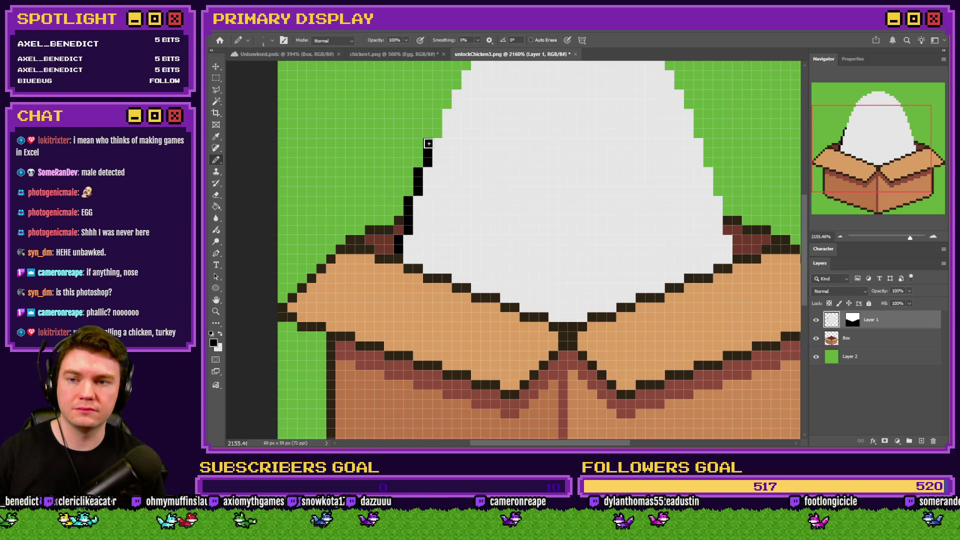
scroll(429, 145, up, 2)
mouse_move(439, 231)
mouse_down()
mouse_move(464, 155)
mouse_move(485, 136)
mouse_move(544, 99)
mouse_move(590, 98)
mouse_move(637, 119)
mouse_move(668, 156)
mouse_move(738, 354)
mouse_up()
click(446, 175)
key(ctrl+z)
click(455, 176)
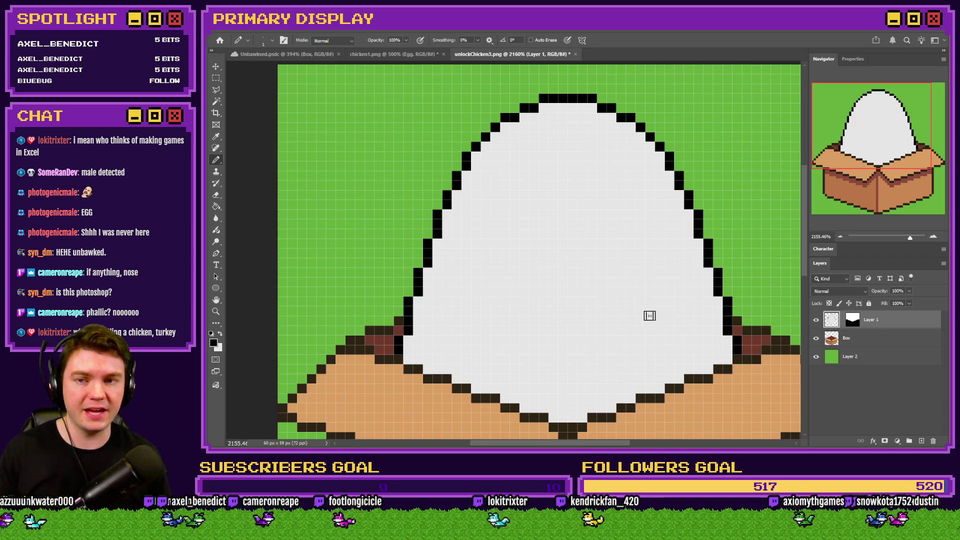
Brighten the inner-edge pixels down the egg's upper-left side to match chicken1.png
click(400, 54)
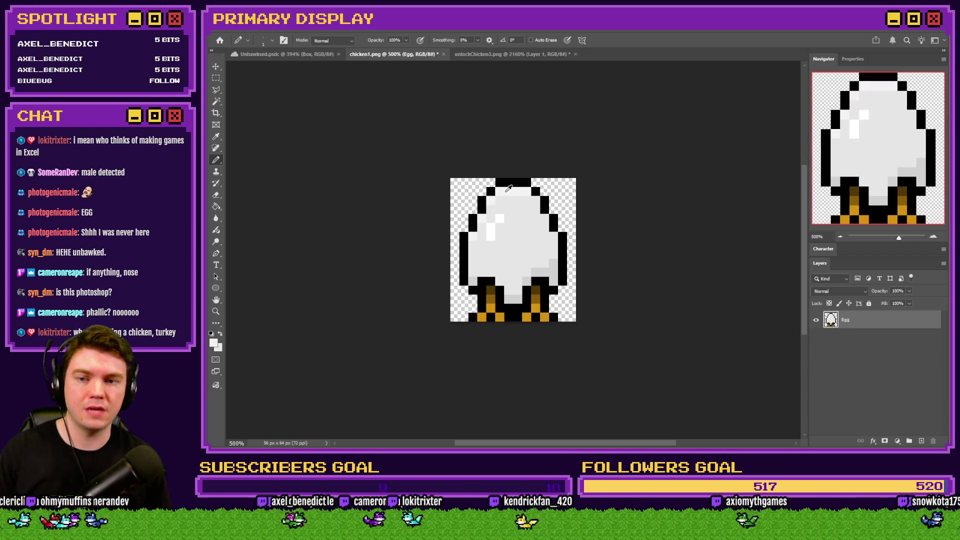
click(480, 54)
mouse_move(497, 106)
mouse_down()
mouse_move(450, 126)
mouse_move(425, 156)
mouse_move(376, 266)
mouse_move(356, 352)
mouse_up()
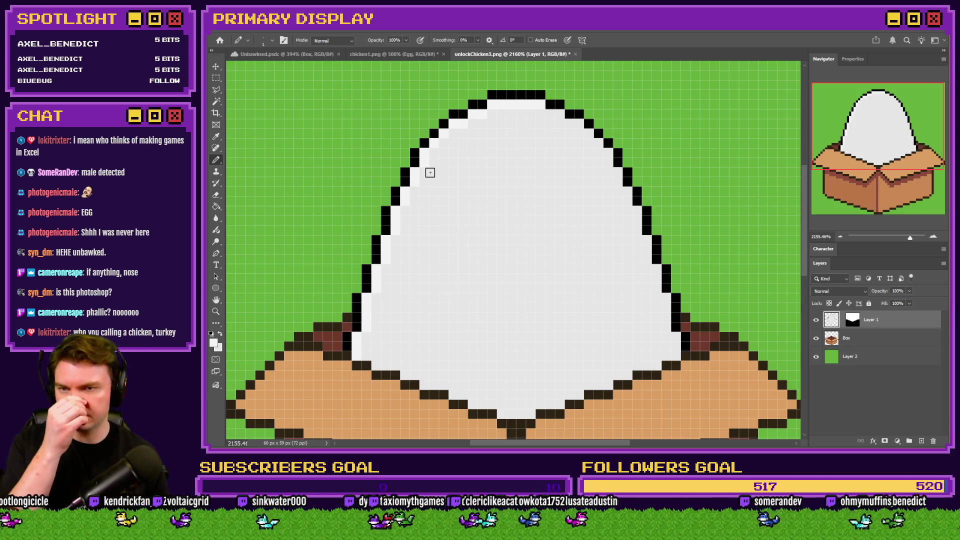
Brighten the inner pixels along the egg's top and shade its bottom edge light grey
mouse_move(558, 114)
mouse_down()
mouse_move(440, 145)
mouse_move(377, 300)
mouse_move(364, 343)
mouse_move(373, 358)
mouse_up()
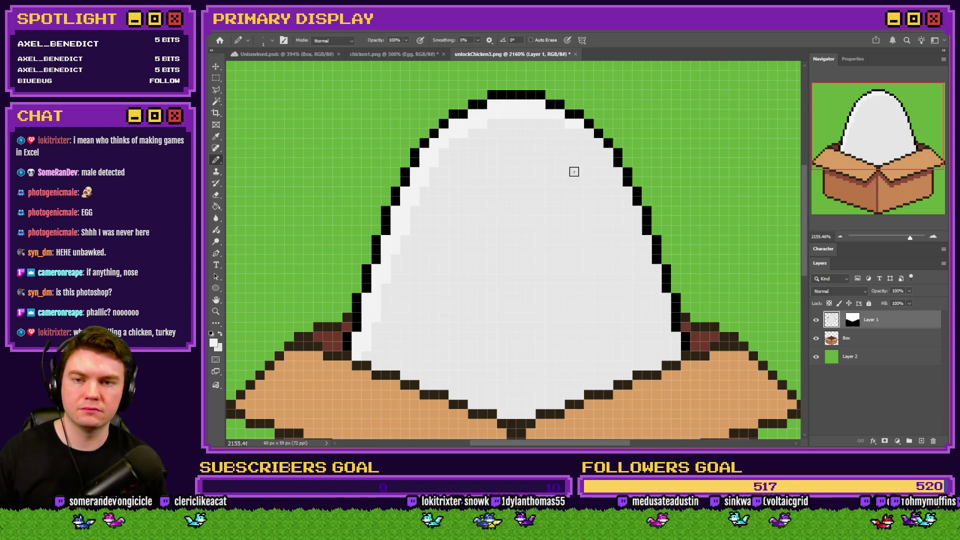
click(383, 55)
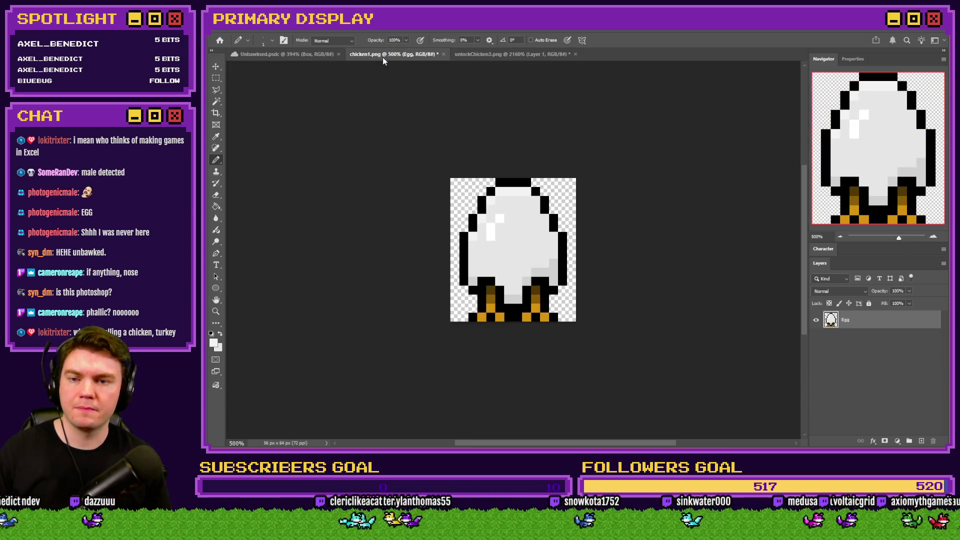
click(481, 54)
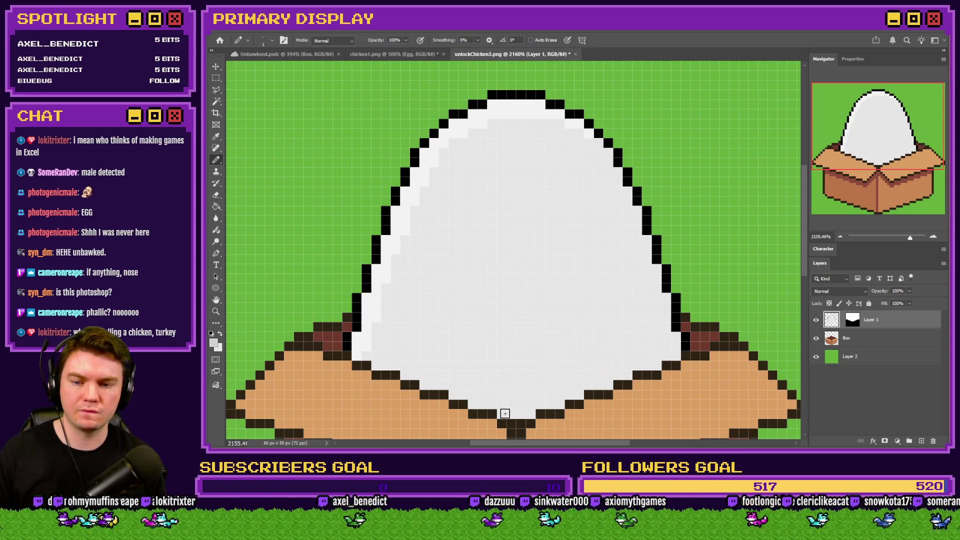
mouse_move(504, 413)
mouse_down()
mouse_move(559, 405)
mouse_move(675, 354)
mouse_move(668, 343)
mouse_move(677, 340)
mouse_move(629, 371)
mouse_move(518, 408)
mouse_up()
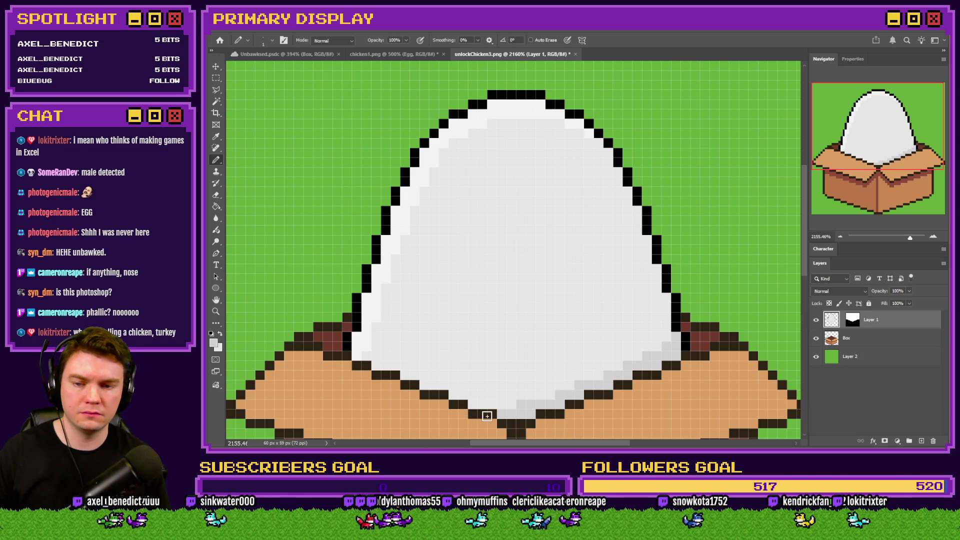
Shade the egg's lower-left edge with light-grey pixels
scroll(486, 415, down, 5)
scroll(520, 384, up, 3)
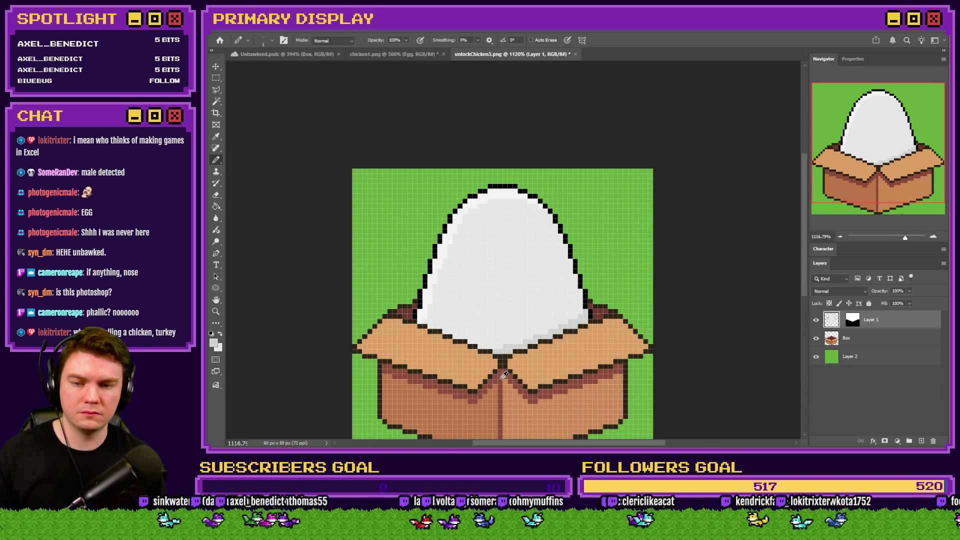
scroll(505, 376, down, 2)
scroll(491, 361, up, 5)
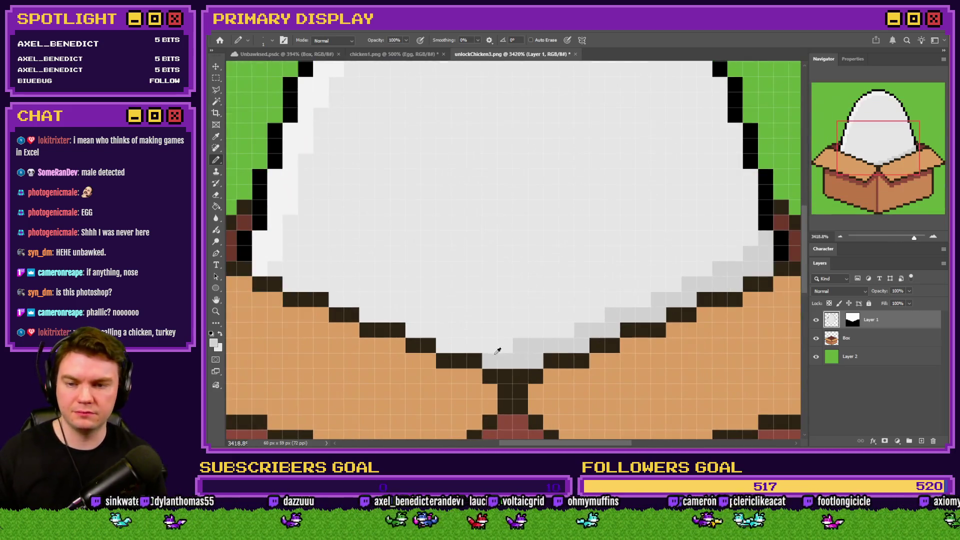
mouse_move(447, 348)
mouse_down()
mouse_move(397, 317)
mouse_move(365, 315)
mouse_move(272, 274)
mouse_up()
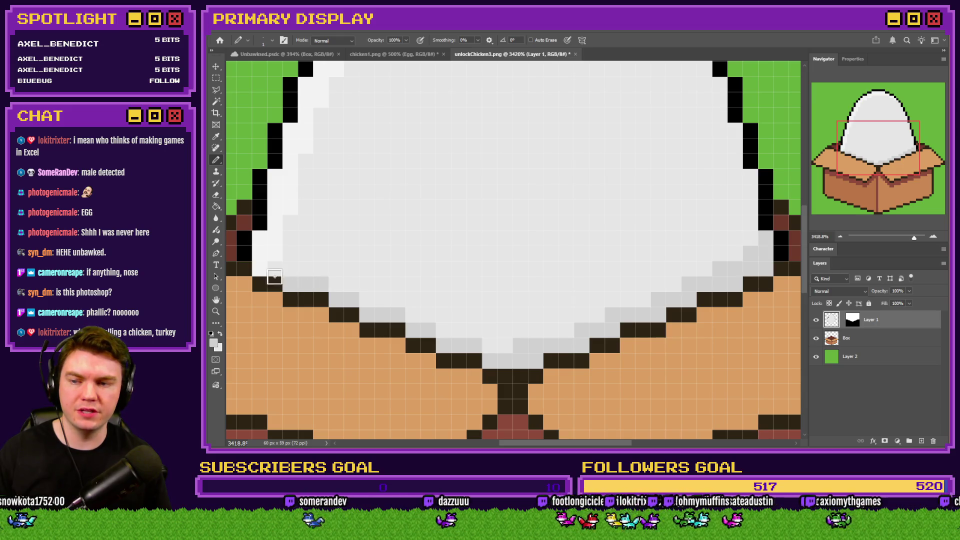
scroll(294, 343, down, 10)
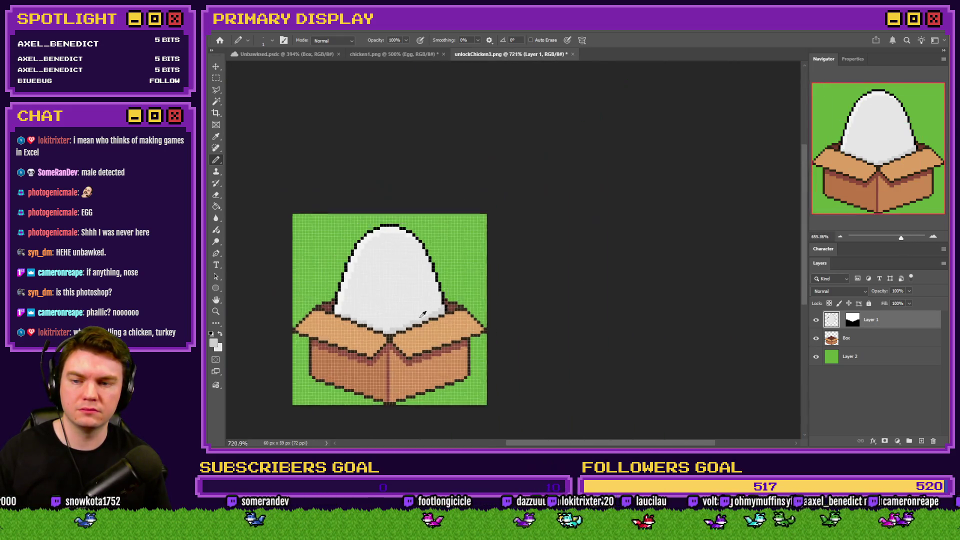
scroll(432, 315, up, 5)
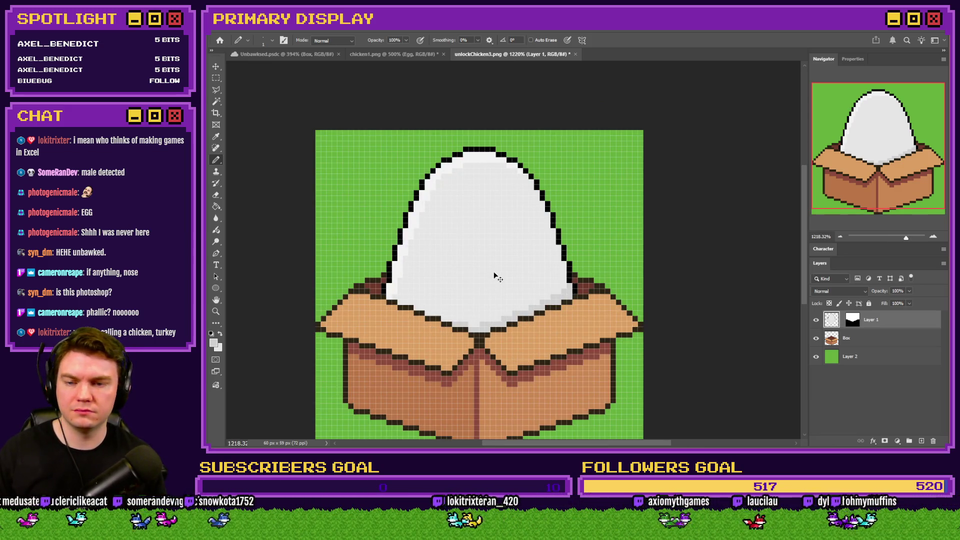
Zoom to 1200%, show the pixel grid, and sample white from the chicken1.png egg
key(ctrl+minus)
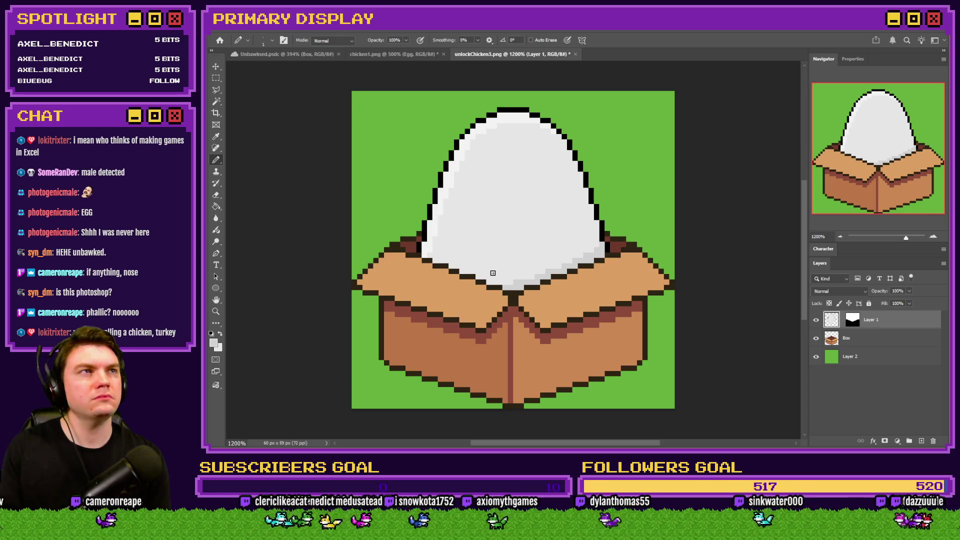
key(ctrl+apostrophe)
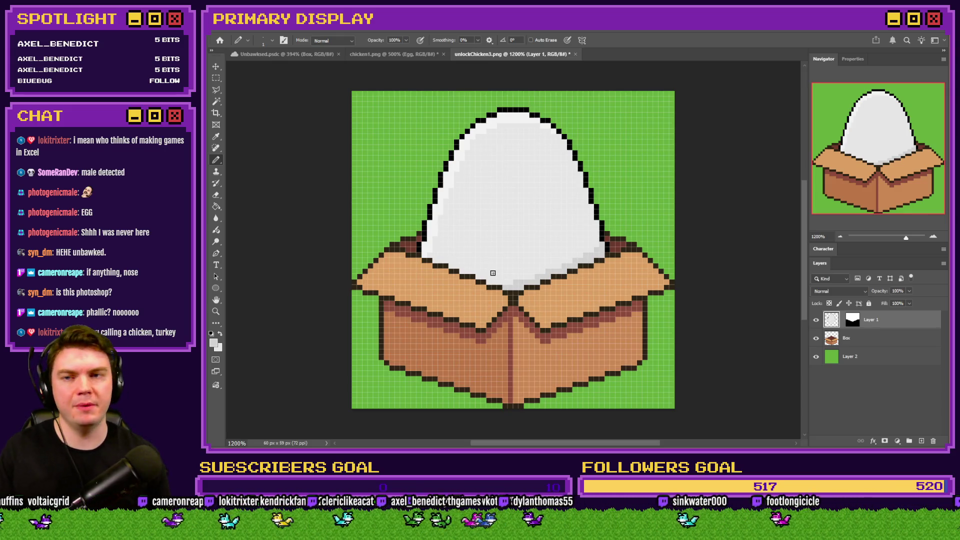
click(417, 55)
alt+click(502, 223)
key(ctrl+Tab)
scroll(458, 137, up, 5)
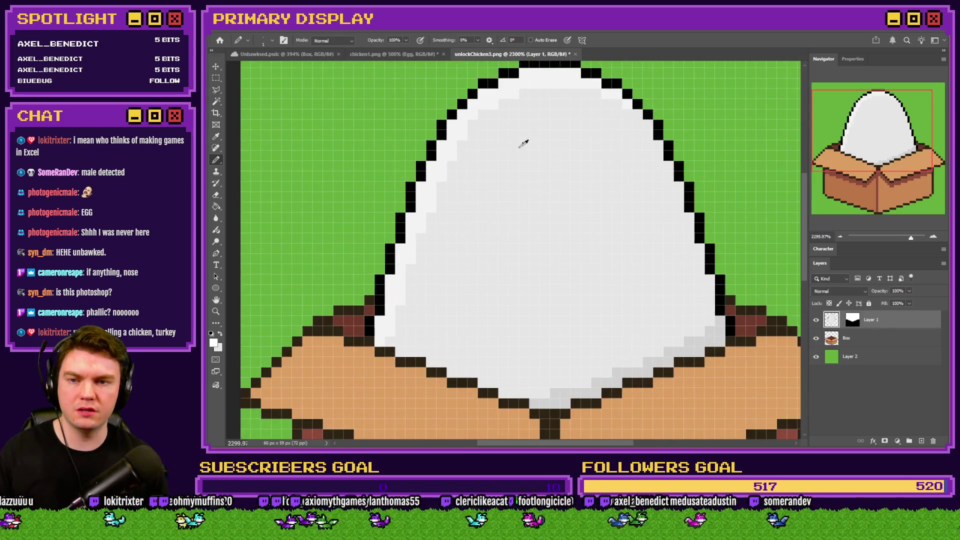
Paint a diagonal white highlight down-left across the egg with a 2-pixel square brush
right_click(522, 136)
click(685, 345)
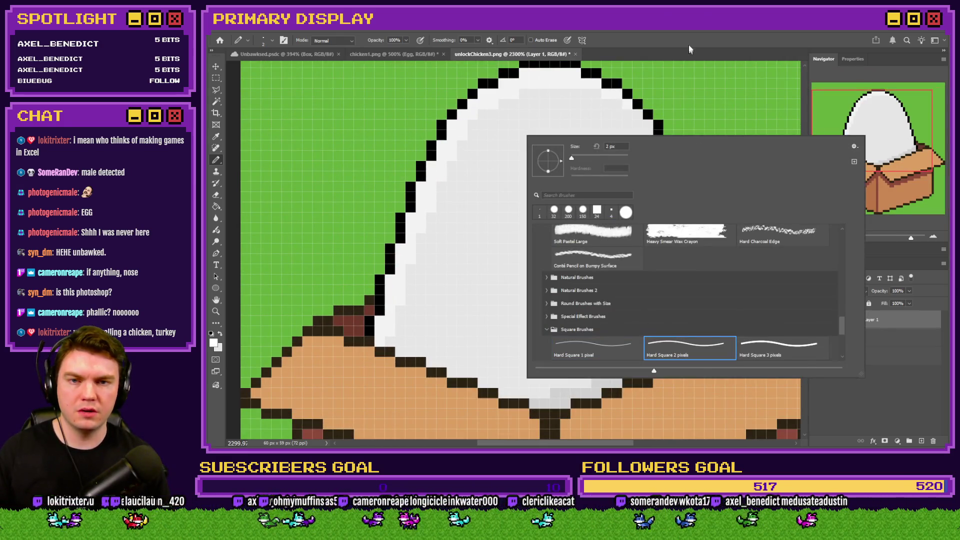
key(Return)
click(518, 150)
click(508, 160)
click(498, 180)
click(488, 202)
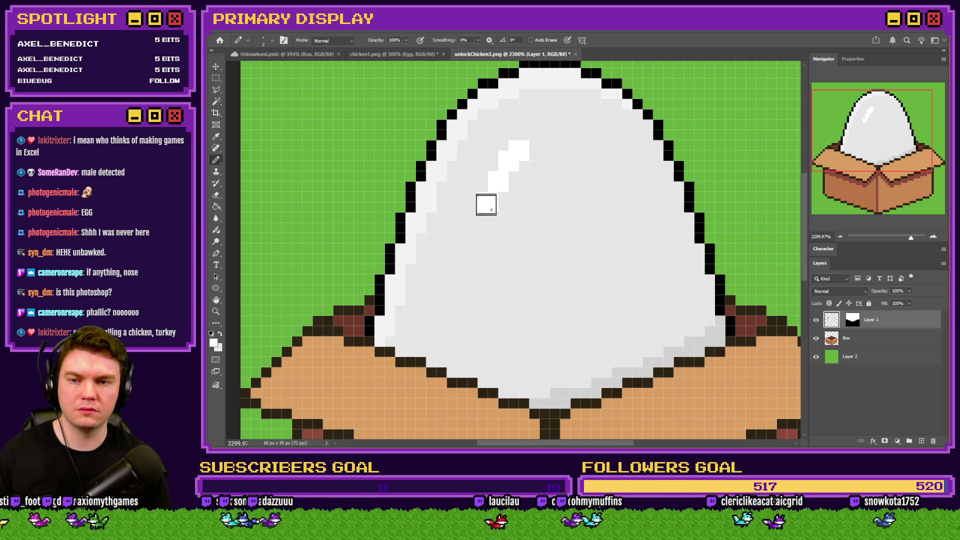
click(488, 214)
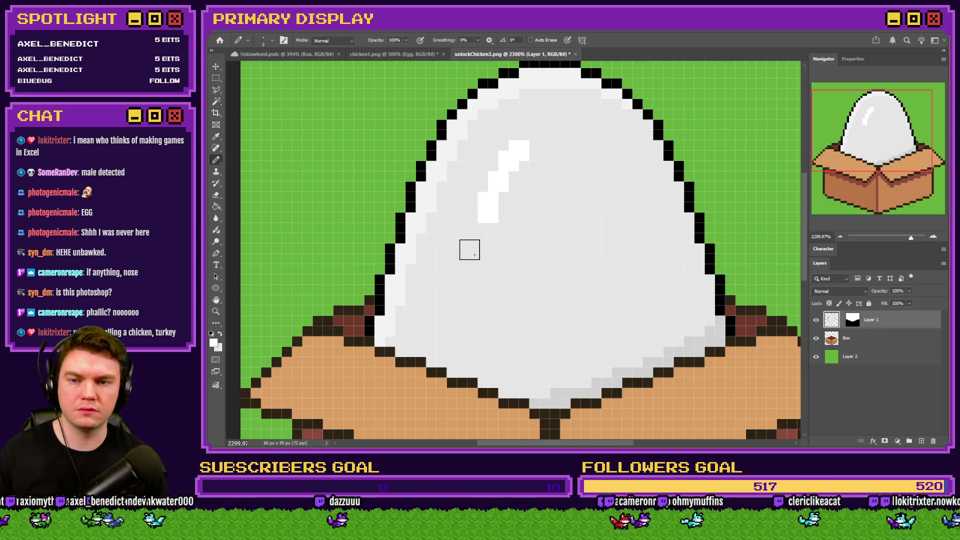
scroll(474, 258, down, 5)
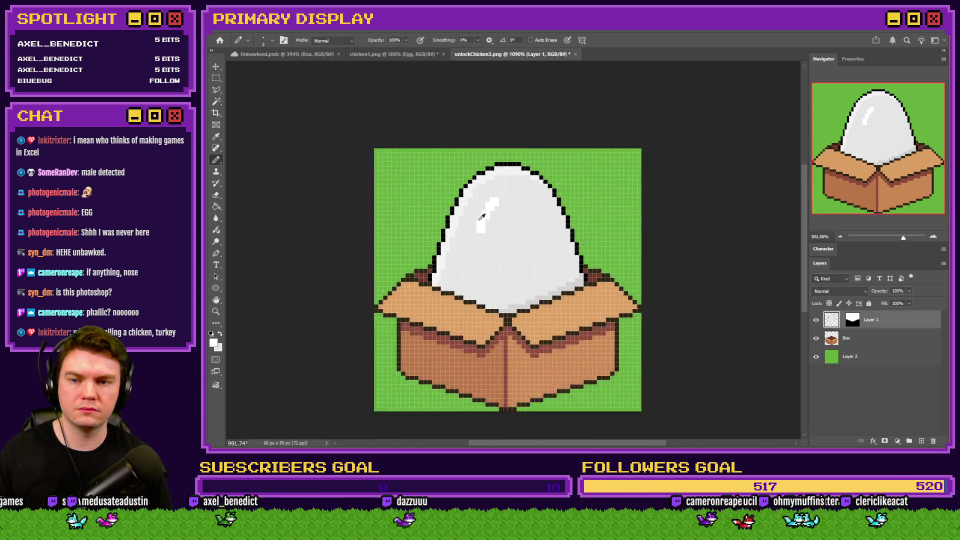
scroll(475, 258, up, 3)
Add single white pixels around the highlight with a 1-pixel square brush
right_click(523, 253)
click(537, 430)
key(Return)
scroll(490, 164, up, 3)
scroll(490, 164, up, 2)
click(464, 204)
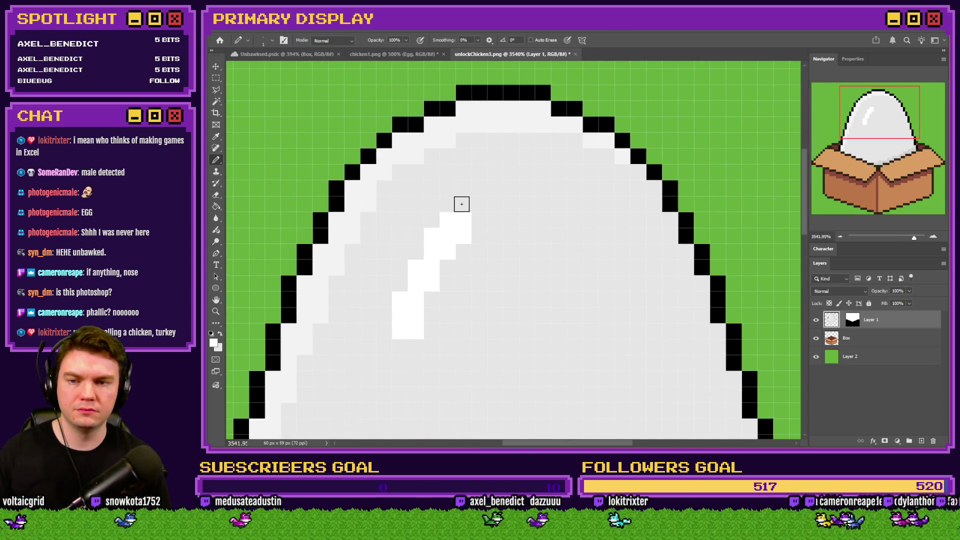
click(480, 204)
click(400, 348)
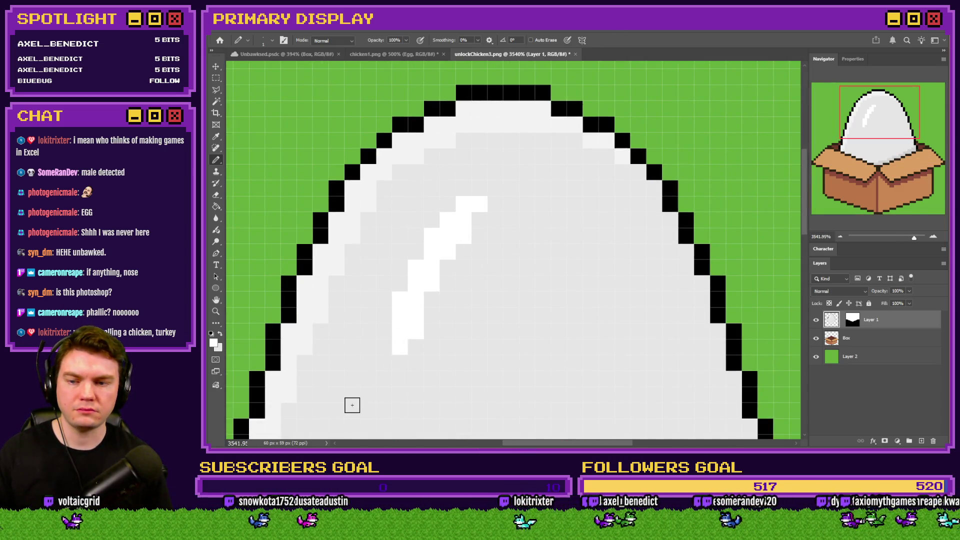
scroll(467, 225, down, 6)
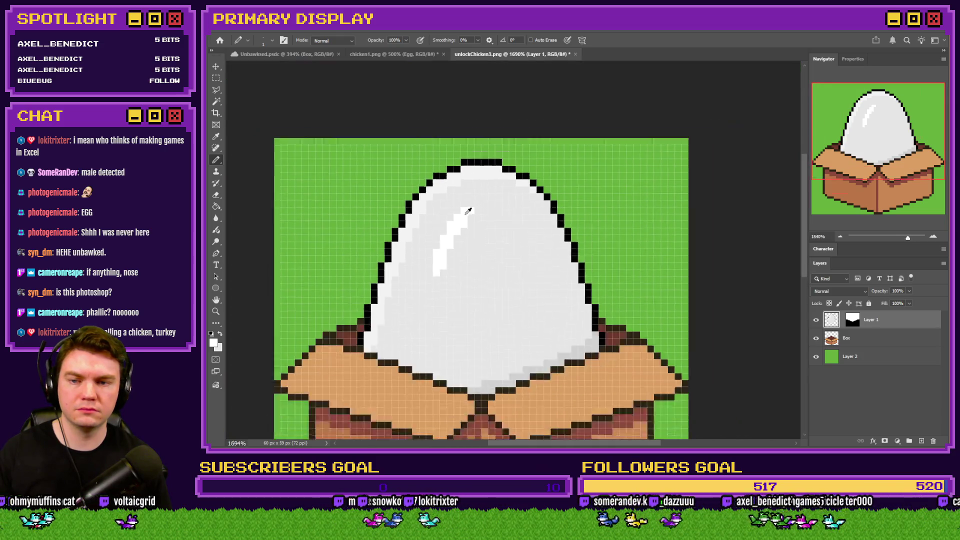
scroll(467, 226, up, 5)
Magic Wand-select the white highlight (Tolerance 1, non-contiguous) and shift it left
key(m)
click(216, 101)
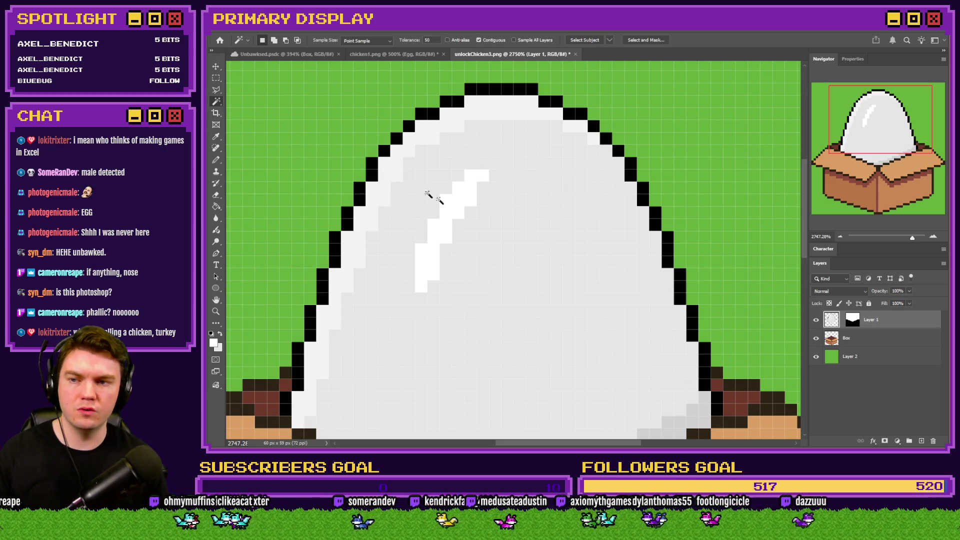
click(457, 209)
click(485, 41)
double_click(431, 40)
text(1)
click(468, 200)
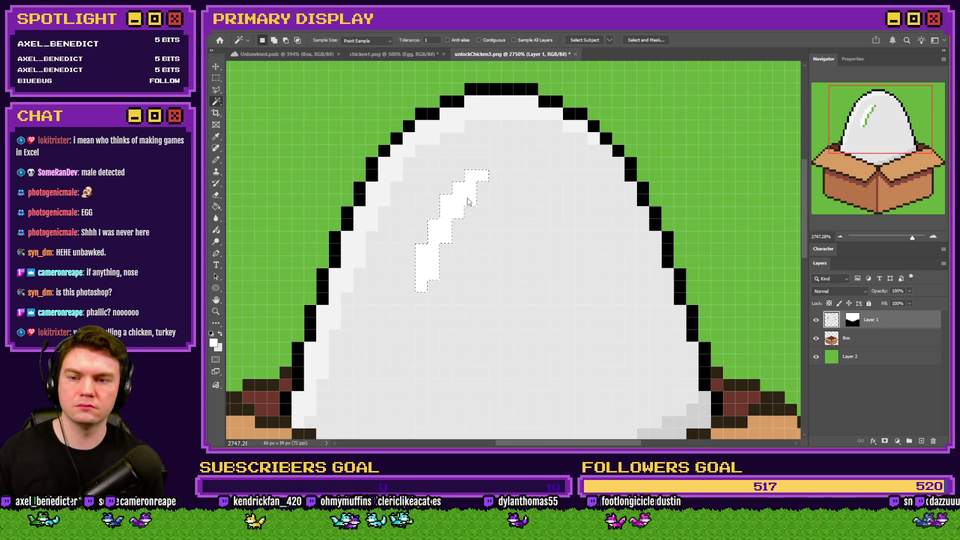
key(ctrl+Left)
key(ctrl+Left)
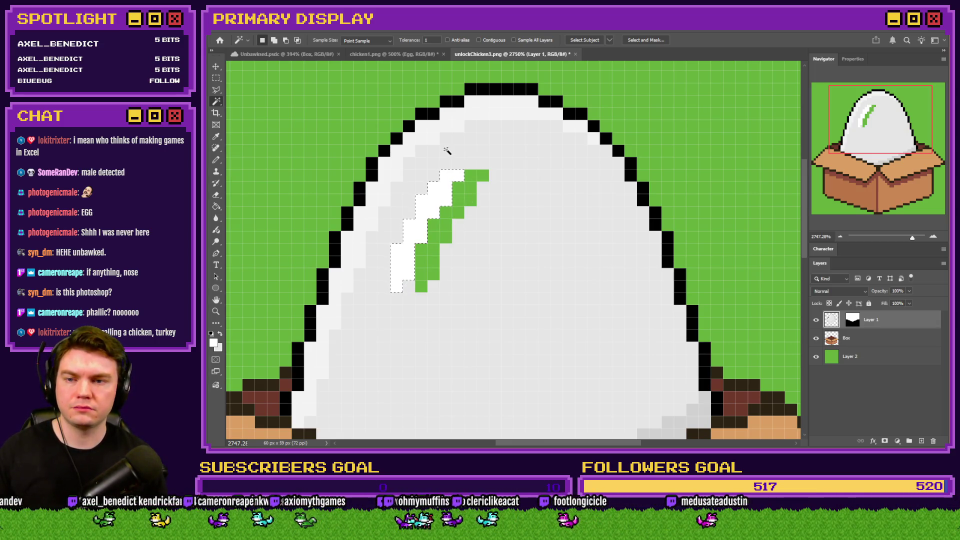
key(ctrl+d)
Paint the leftover green gap pixels light grey
click(216, 159)
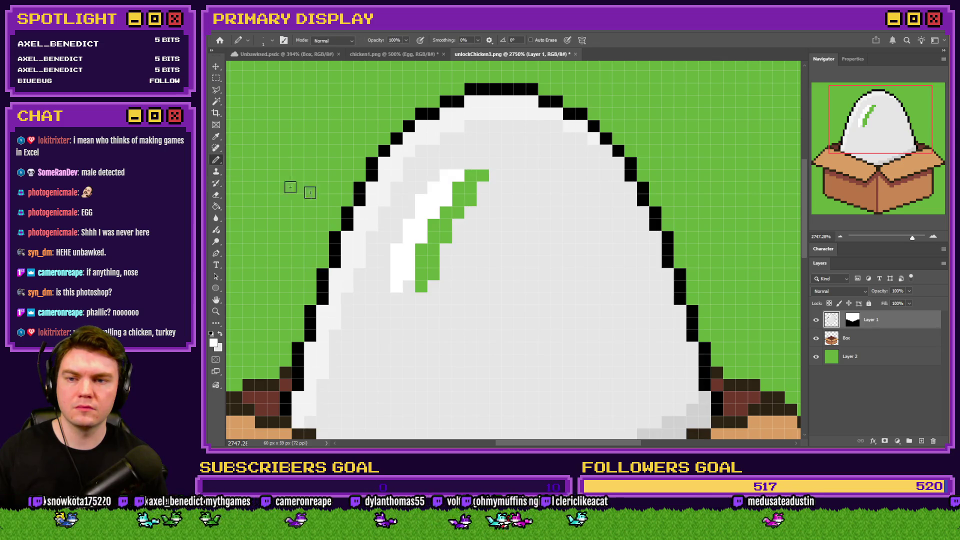
alt+click(468, 221)
mouse_move(477, 175)
mouse_down()
mouse_move(454, 229)
mouse_move(445, 218)
mouse_move(435, 227)
mouse_move(429, 278)
mouse_up()
scroll(497, 222, down, 5)
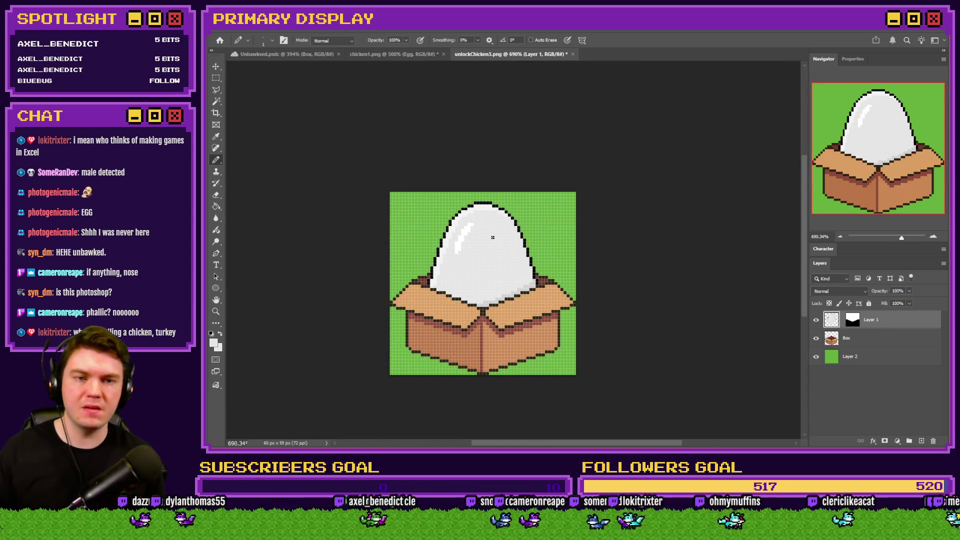
Delete the green Layer 2 and merge the egg's Layer 1 down into the Box layer
scroll(477, 249, up, 3)
click(376, 53)
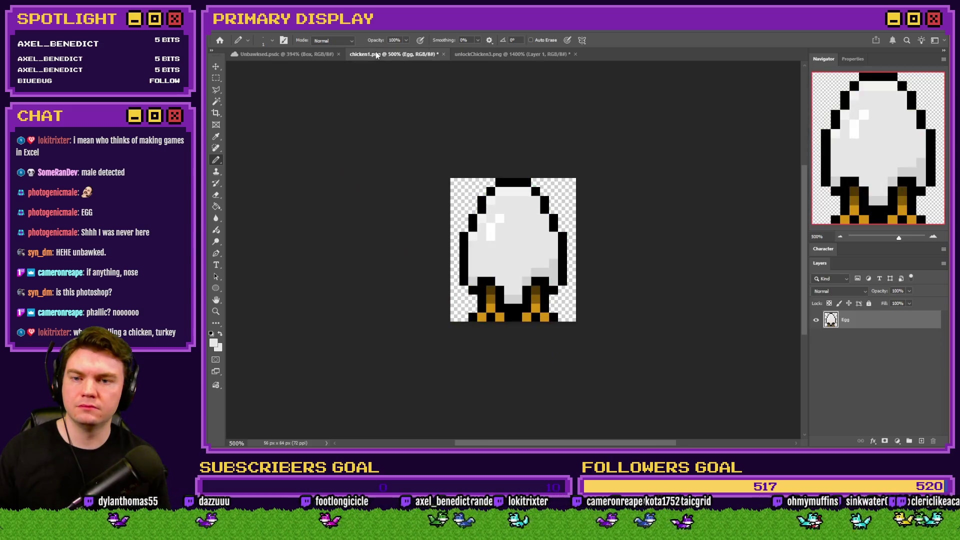
click(481, 56)
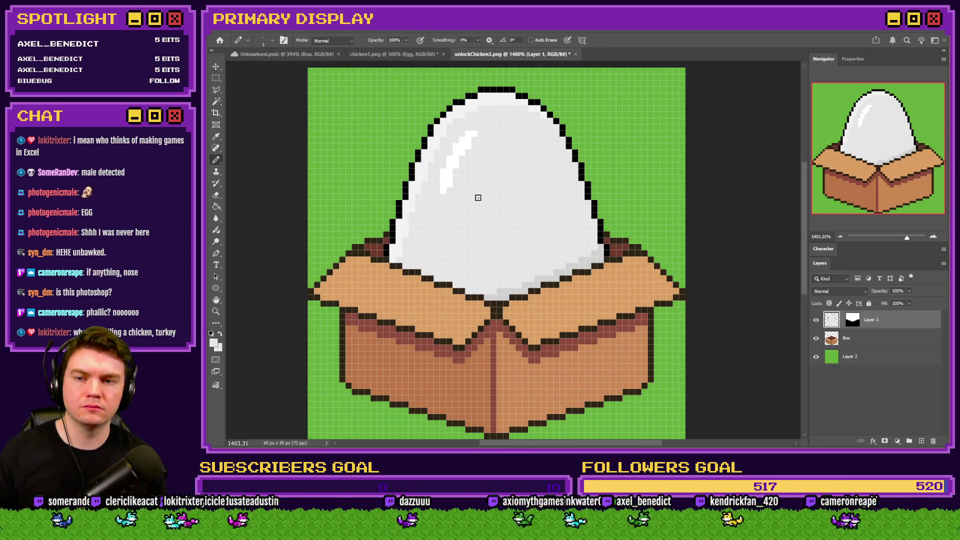
scroll(478, 197, down, 3)
scroll(485, 207, up, 2)
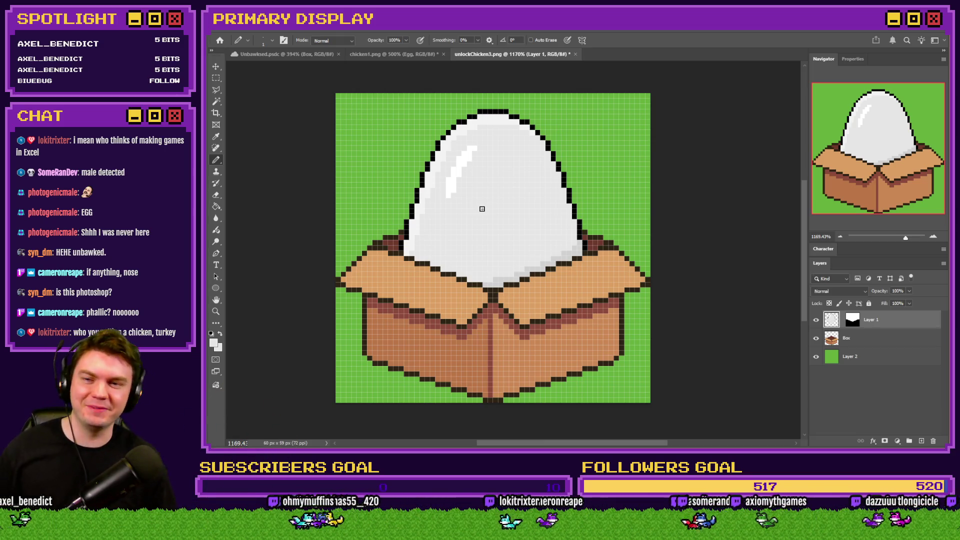
click(419, 55)
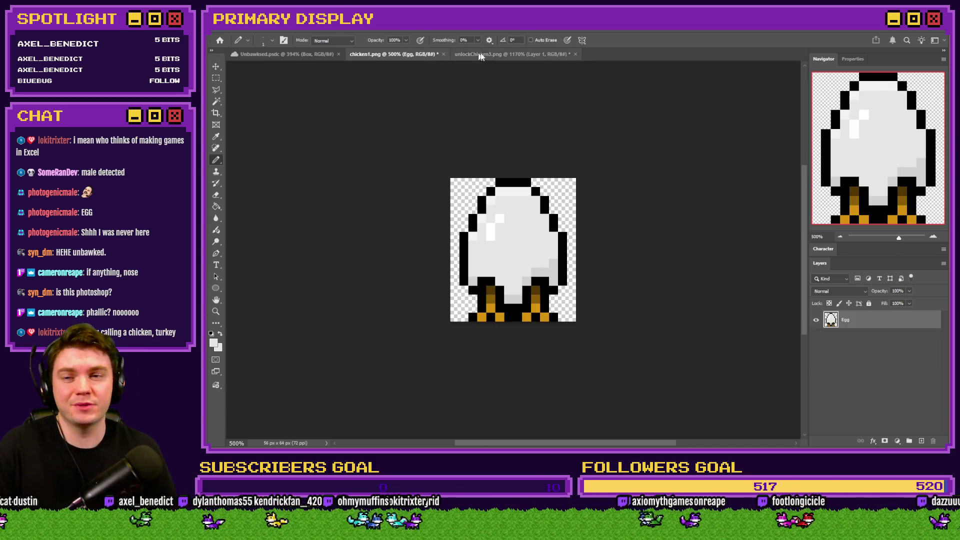
click(495, 54)
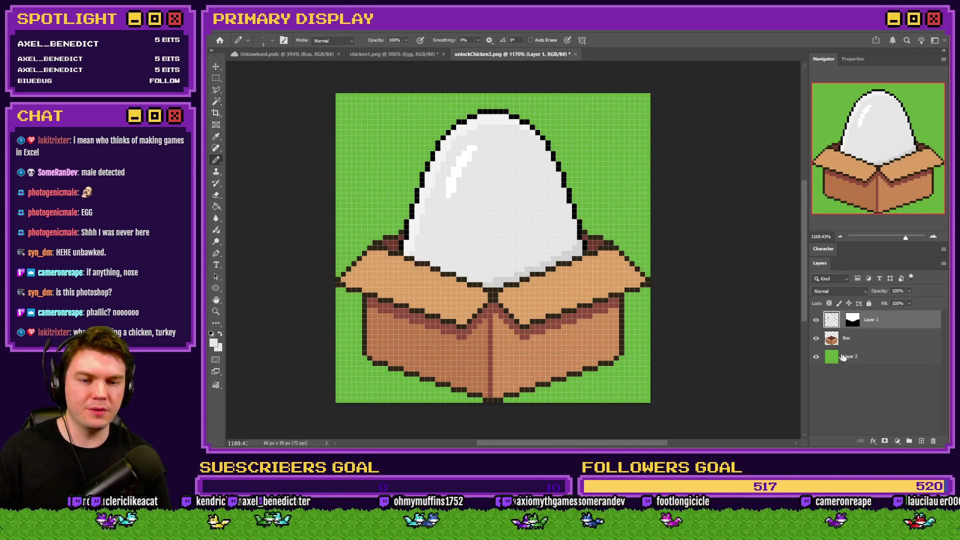
click(852, 357)
key(Delete)
click(828, 324)
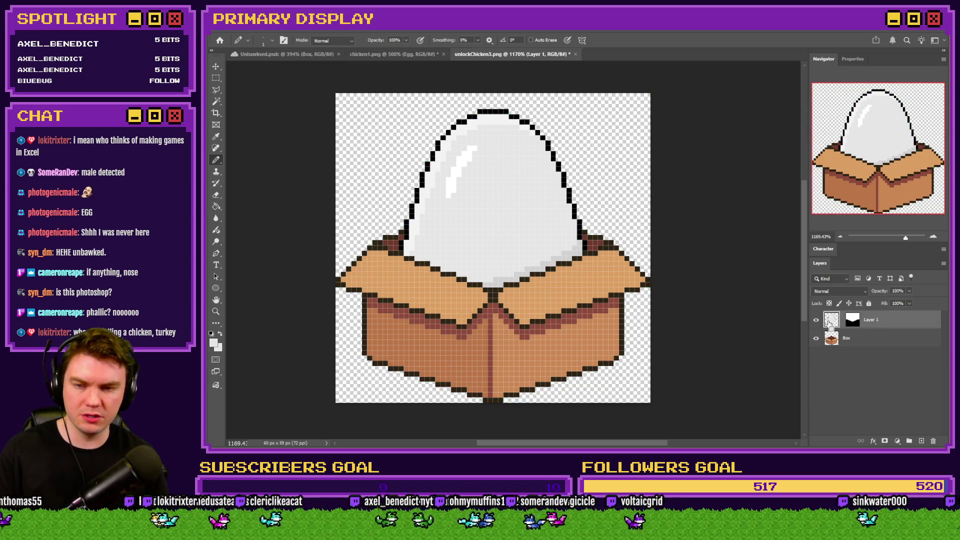
key(ctrl+e)
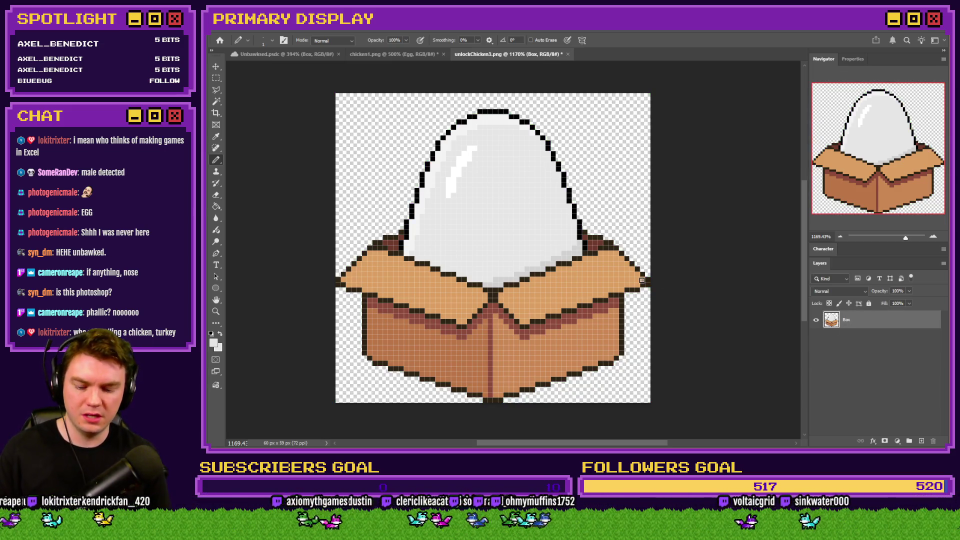
Enlarge unlockChicken3.png to 400%, then close it without saving changes
key(ctrl+alt+i)
text(400)
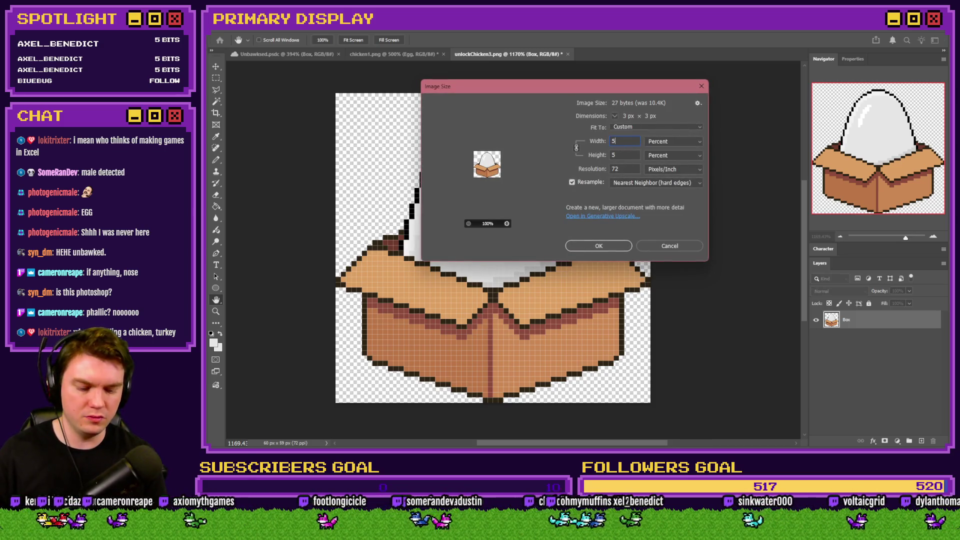
key(Return)
key(b)
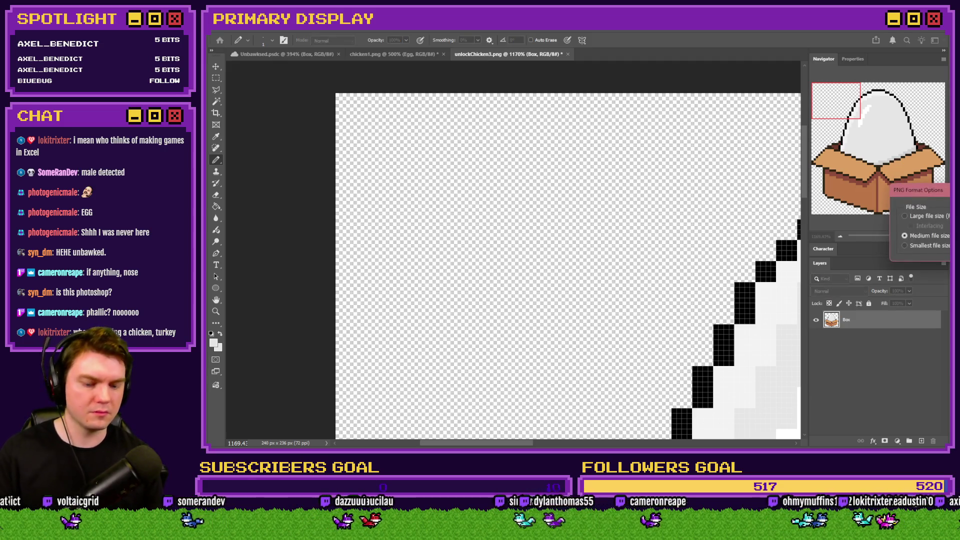
click(567, 54)
click(574, 183)
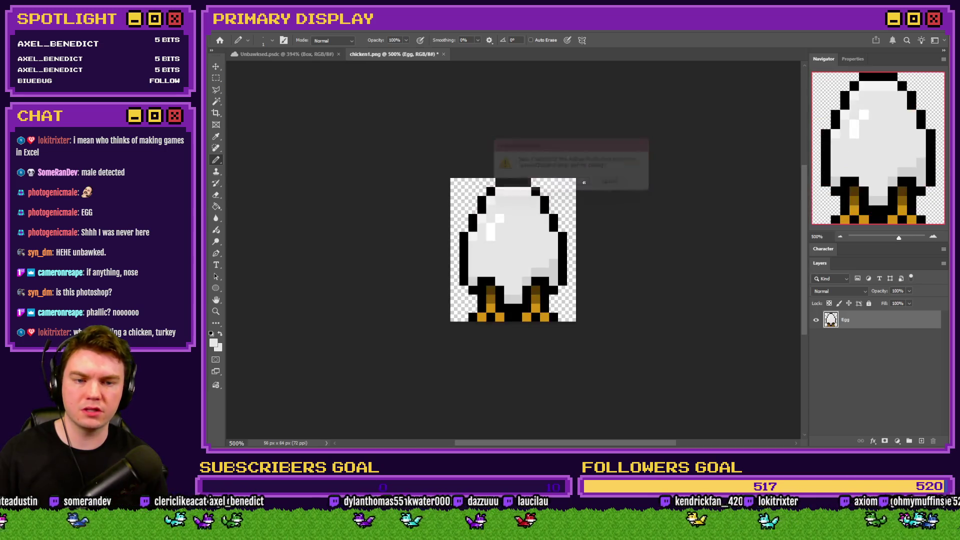
Close chicken1.png without saving, hide the Logo group and show the New Unlock group
click(443, 54)
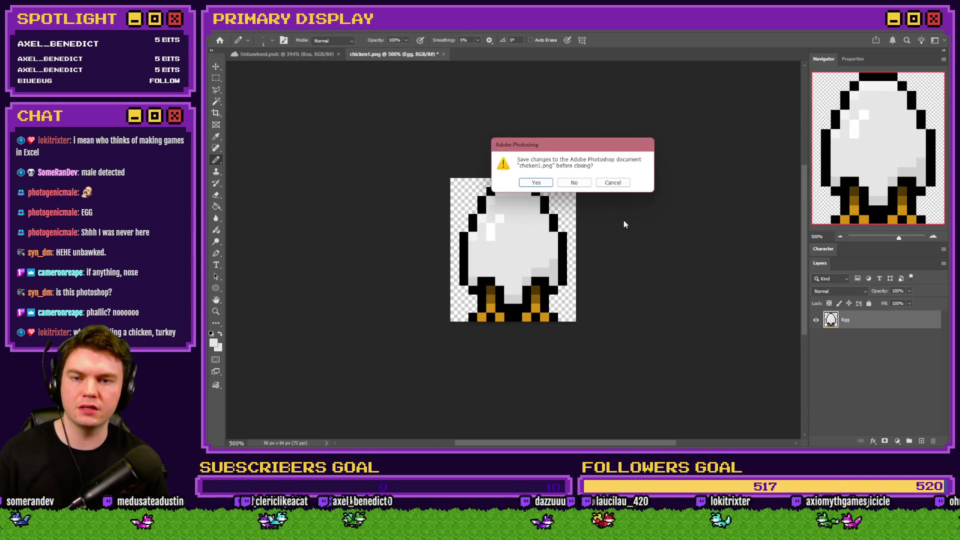
click(574, 182)
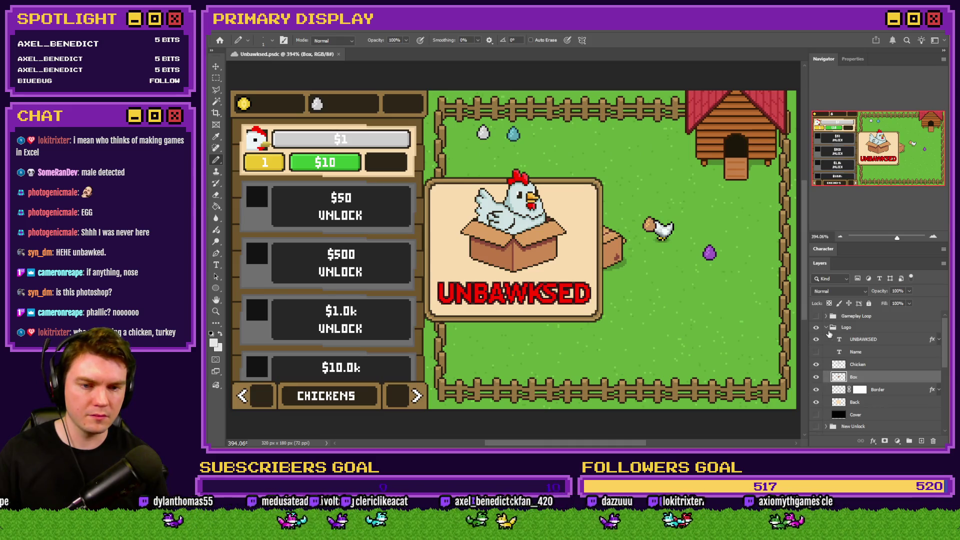
click(827, 328)
click(816, 327)
click(816, 339)
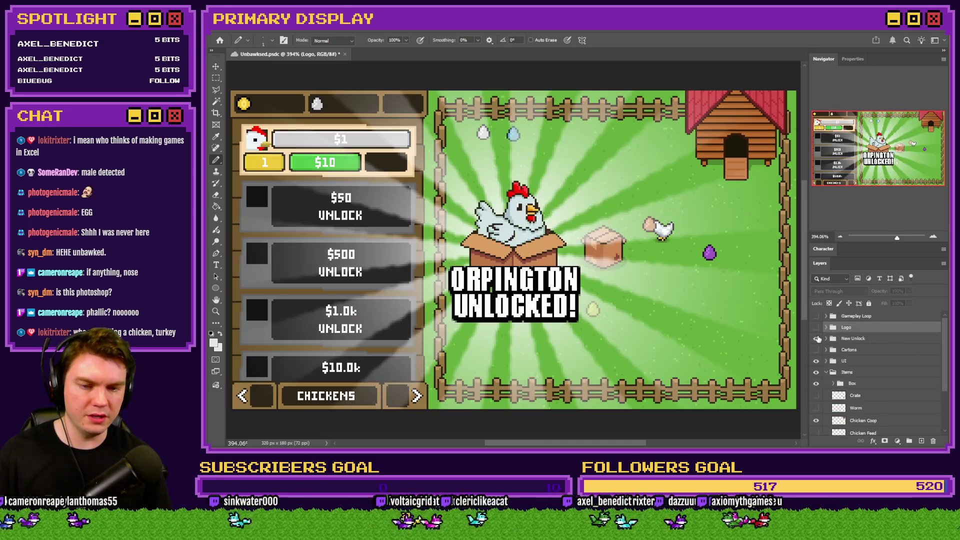
click(826, 338)
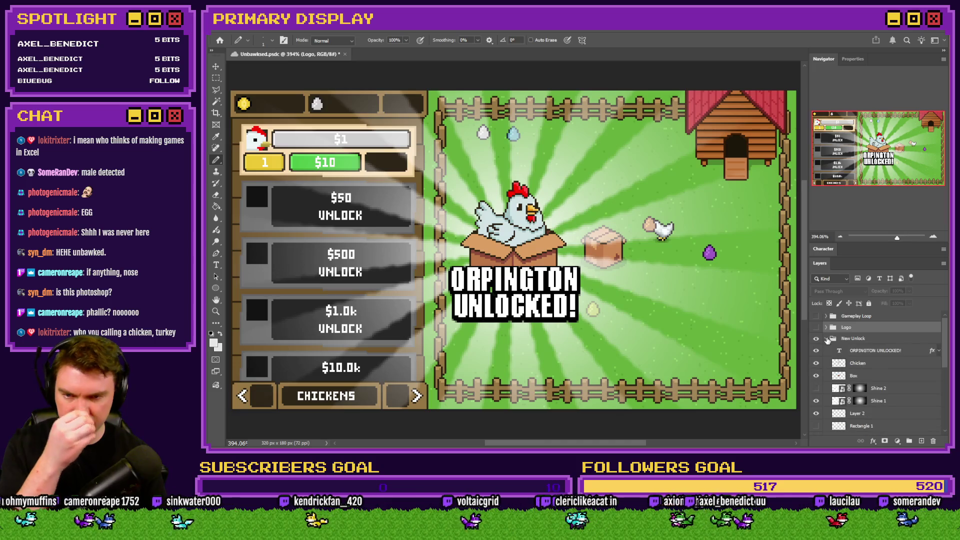
Duplicate the ORPINGTON UNLOCKED! text layer into a new document
click(869, 354)
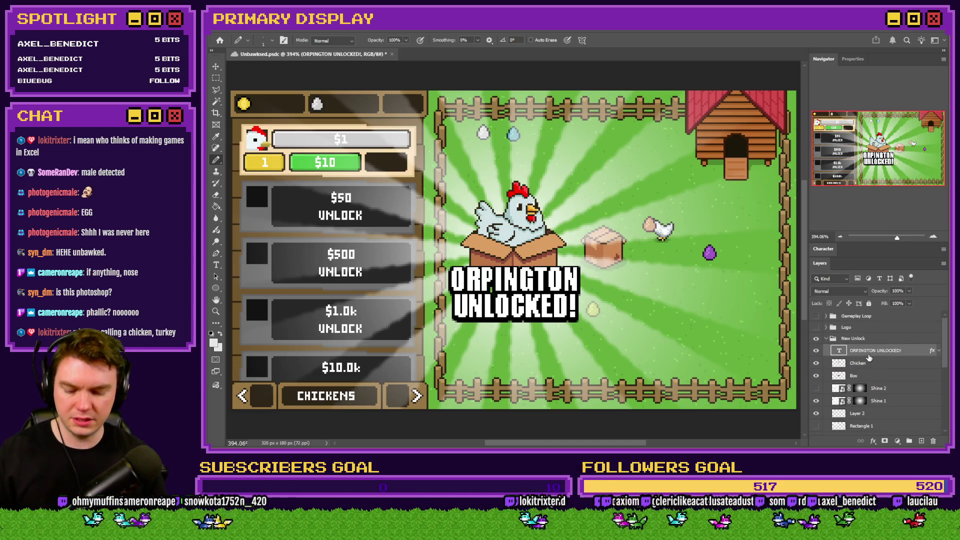
key(ctrl+v)
key(ctrl+z)
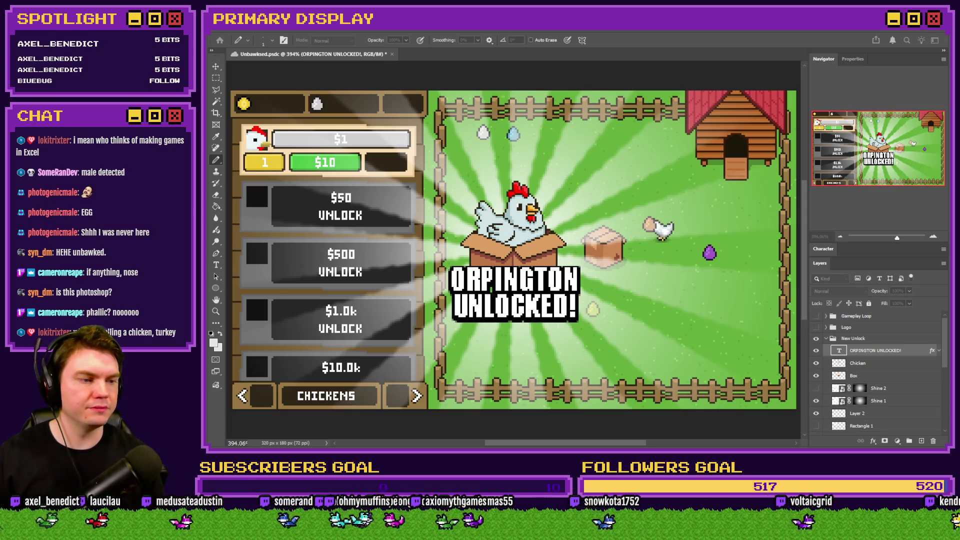
key(Return)
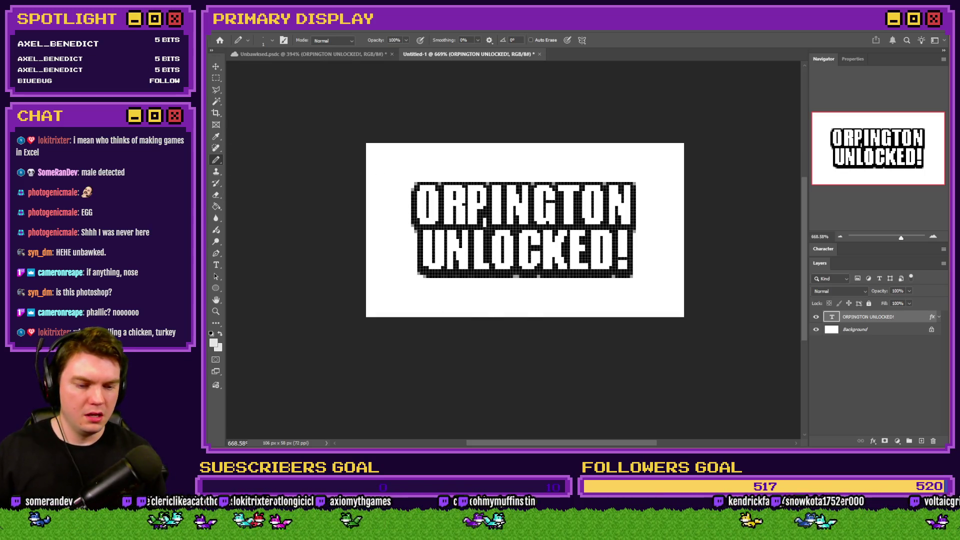
key(alt+Tab)
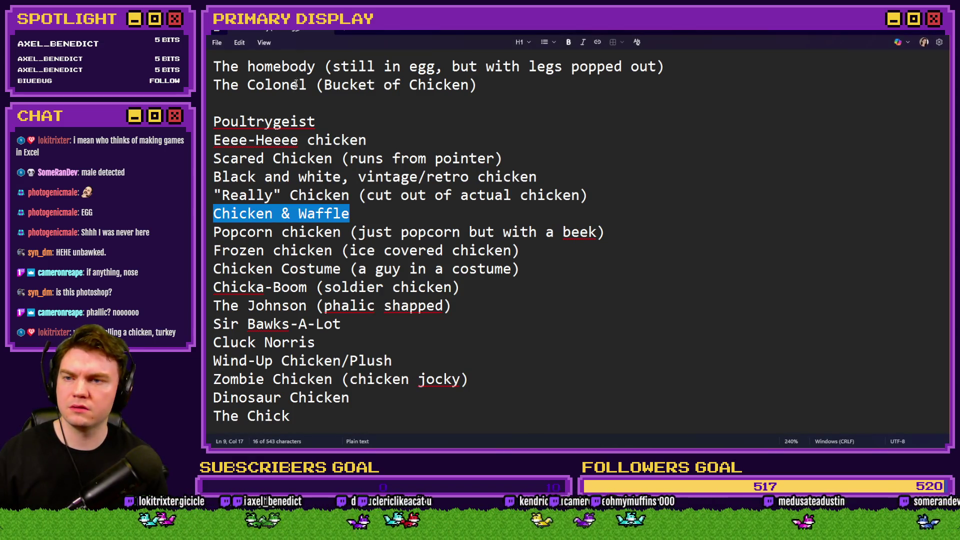
Select 'The homebody' in the Notepad ideas list, then click into Photoshop's ORPINGTON UNLOCKED! text
click(298, 66)
drag(315, 66, 214, 66)
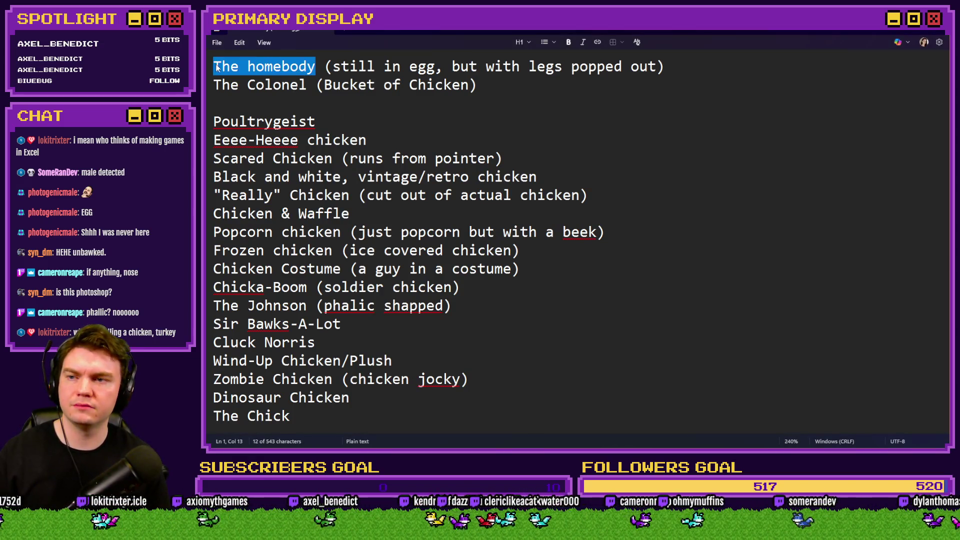
key(alt+Tab)
click(465, 207)
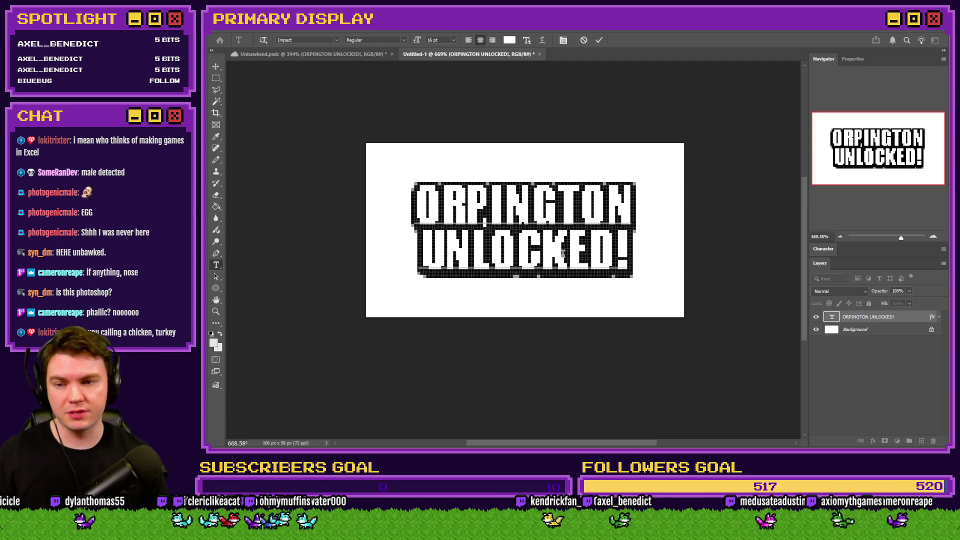
Replace ORPINGTON with HOMEBODY and commit the text so the banner reads HOMEBODY UNLOCKED!
drag(422, 195, 658, 203)
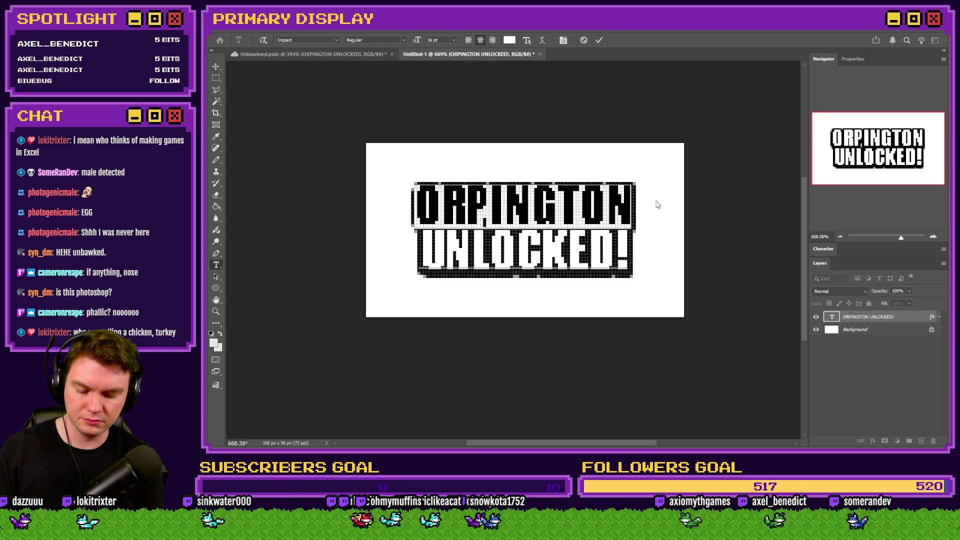
text(HOMEBODY)
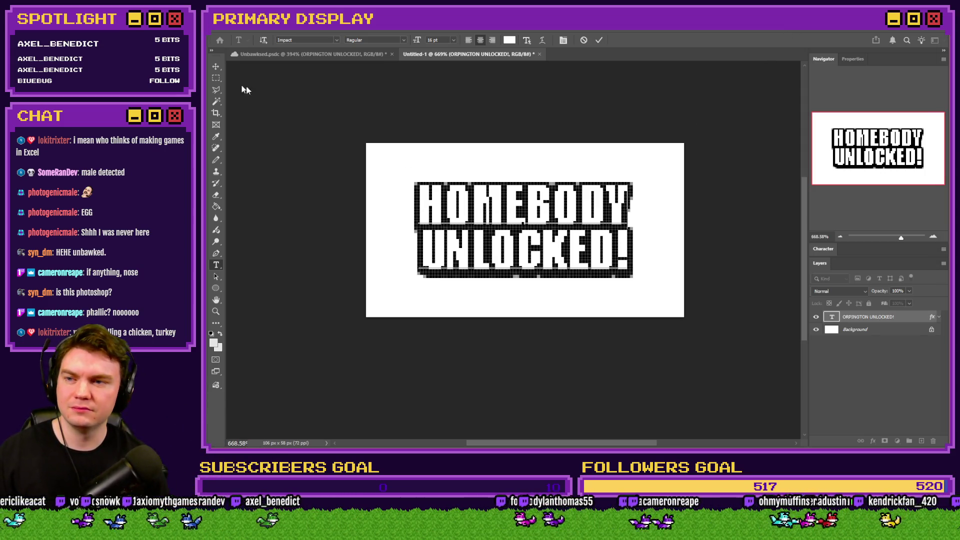
click(216, 77)
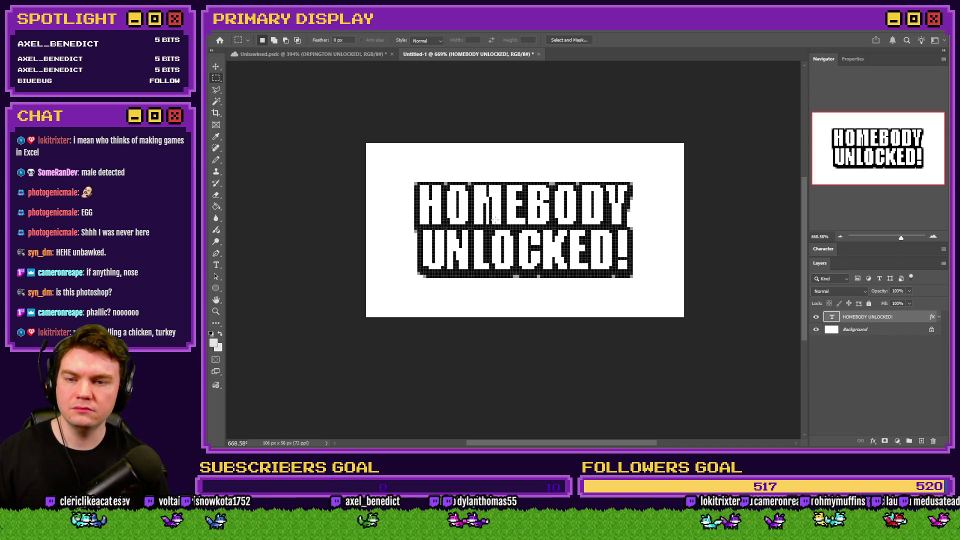
scroll(488, 222, up, 3)
click(216, 265)
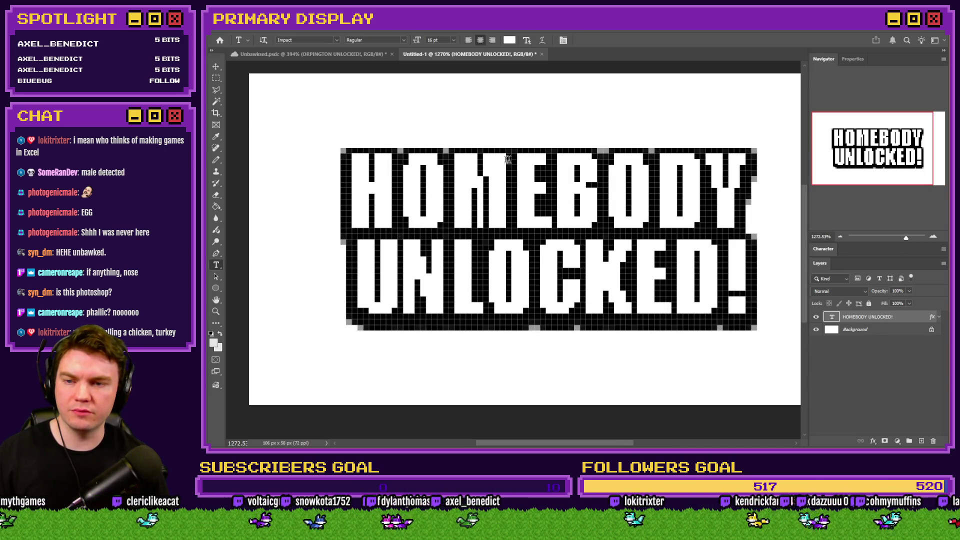
Select all the HOMEBODY UNLOCKED! text and set its font size to 18 pt
click(484, 184)
key(ctrl+a)
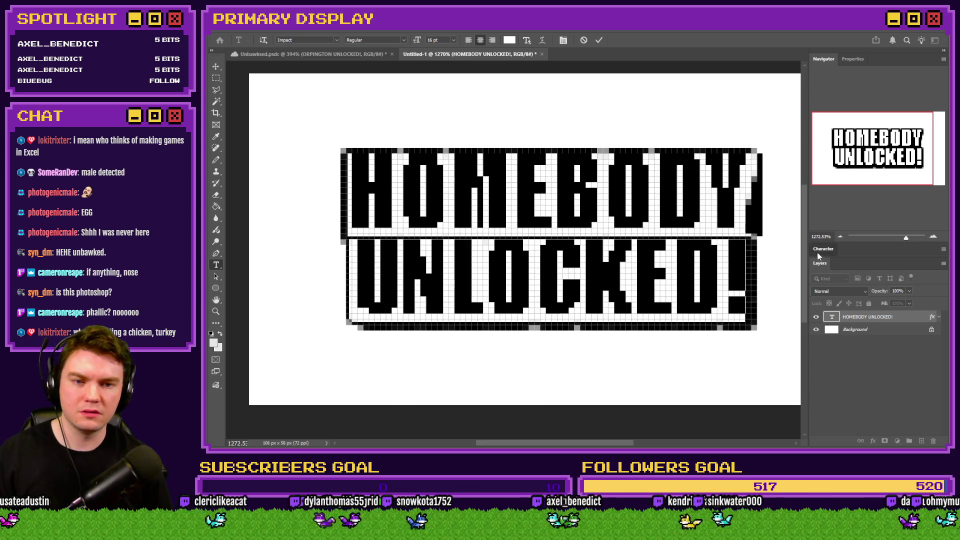
click(823, 248)
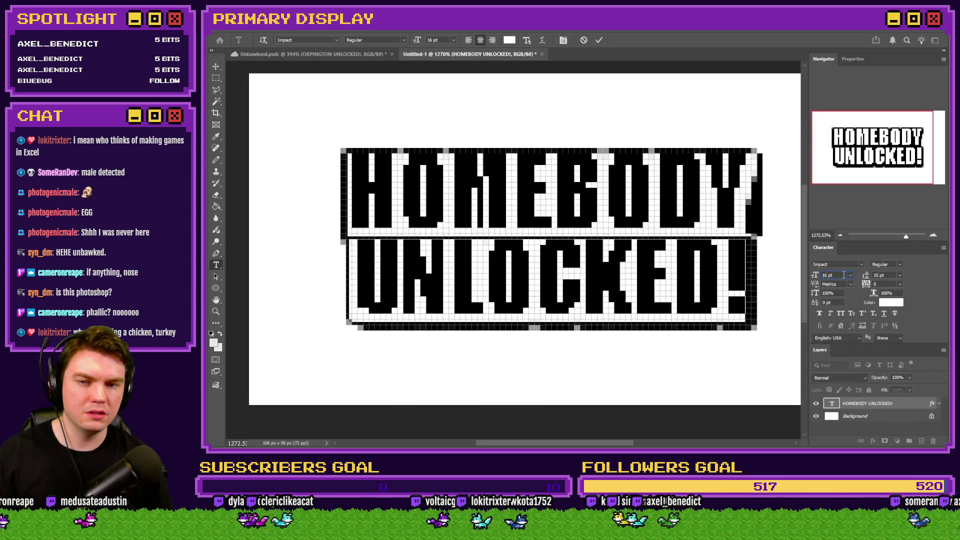
scroll(844, 275, up, 1)
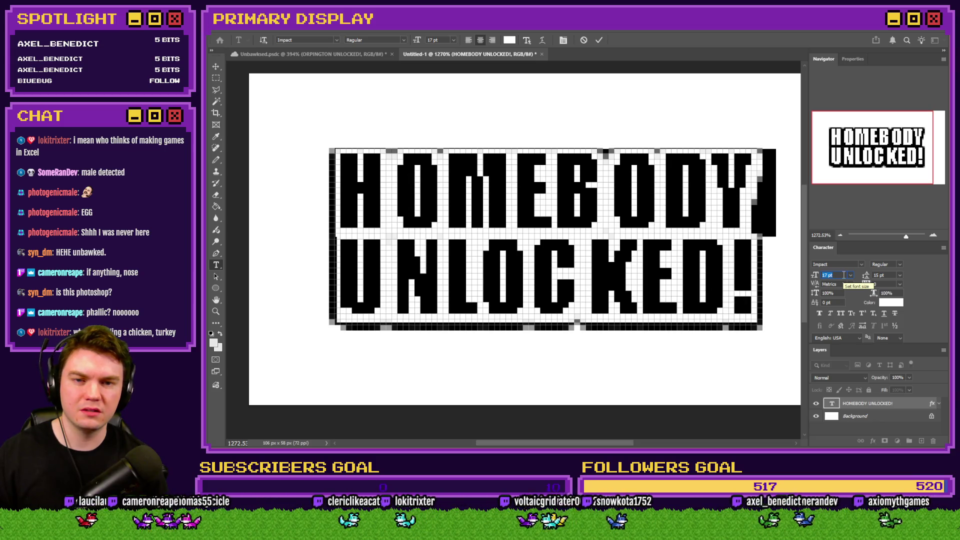
scroll(844, 275, up, 1)
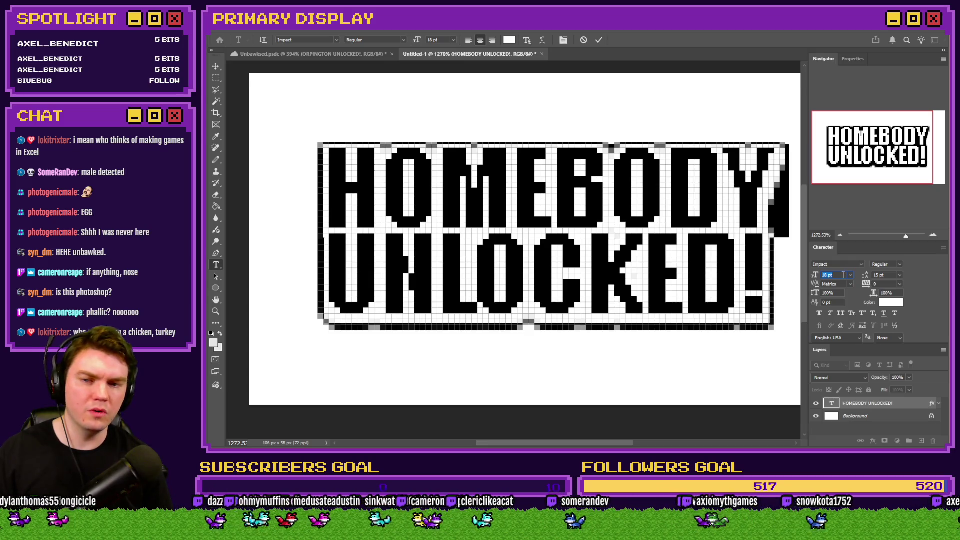
click(216, 78)
scroll(446, 222, down, 3)
scroll(447, 222, down, 2)
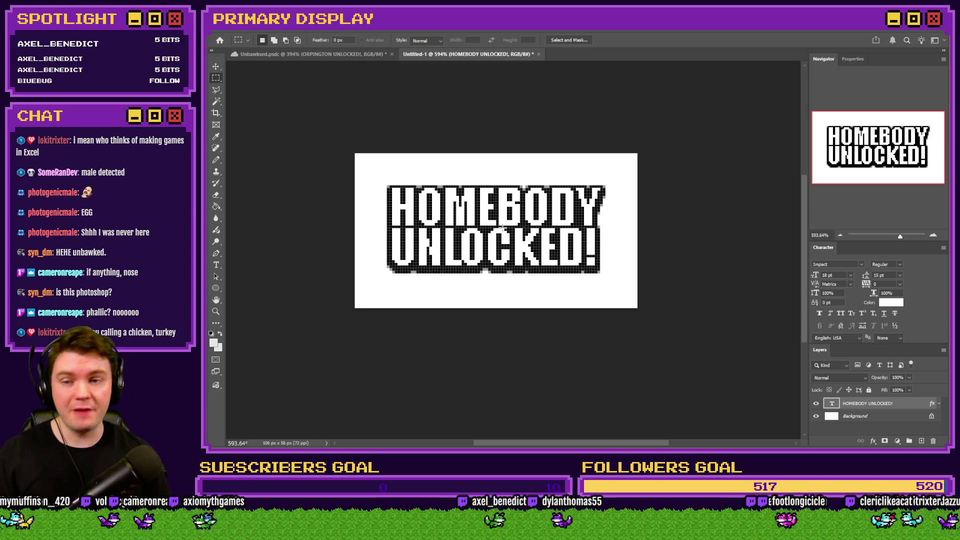
scroll(502, 228, up, 3)
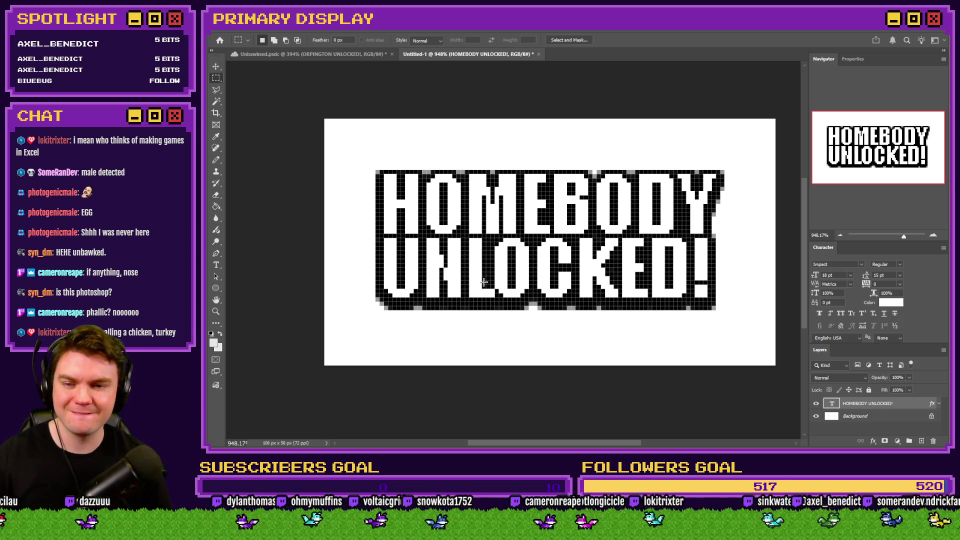
Reselect the banner text, set its leading to (Auto) and commit the change
key(t)
click(500, 265)
key(ctrl+a)
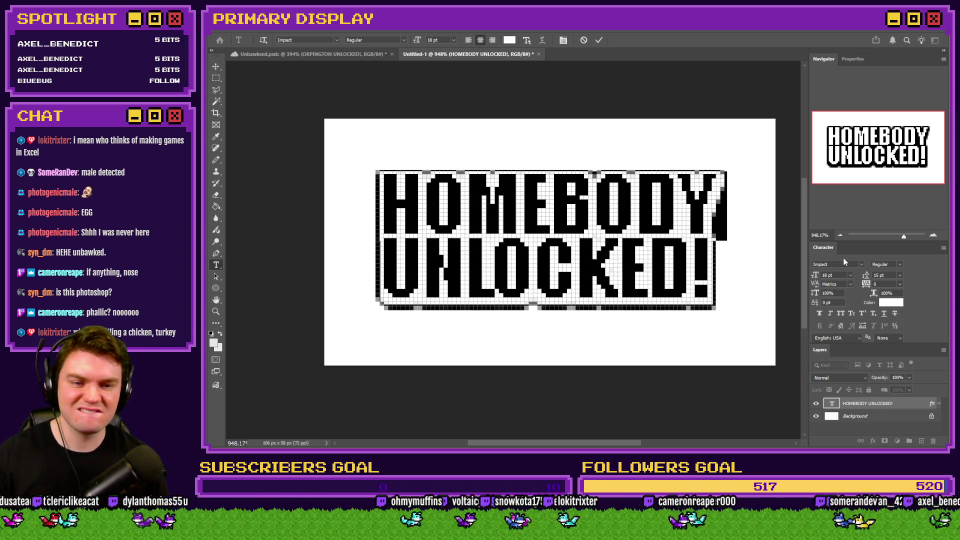
click(885, 283)
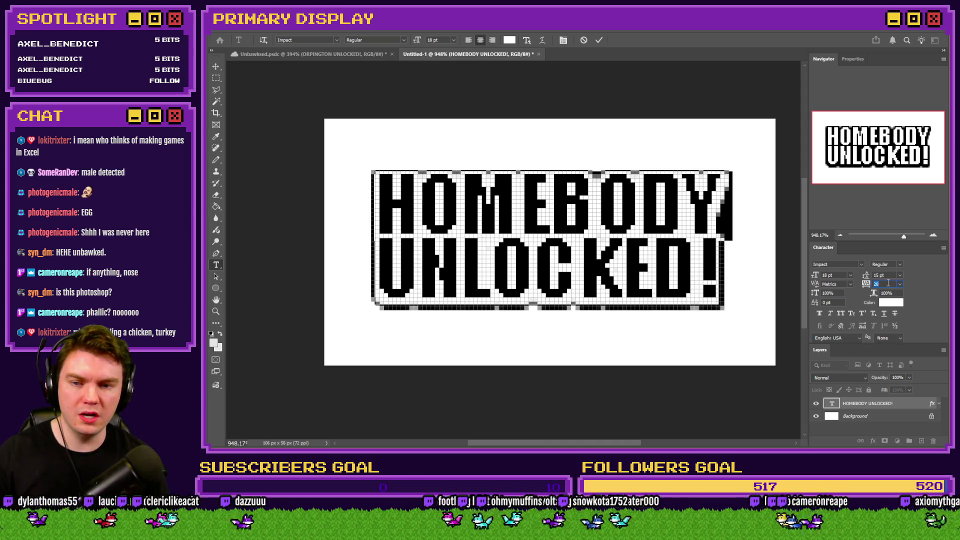
click(834, 276)
scroll(834, 276, up, 4)
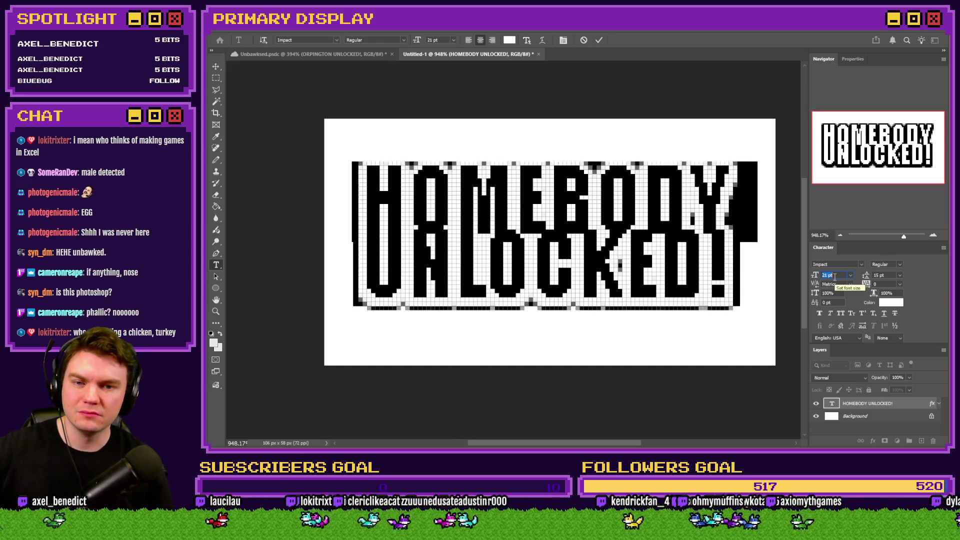
click(900, 275)
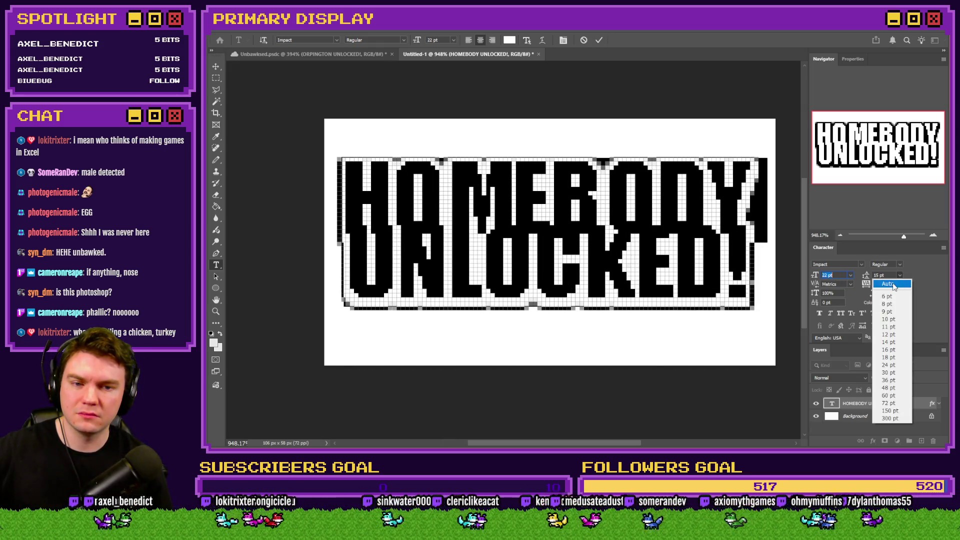
click(883, 282)
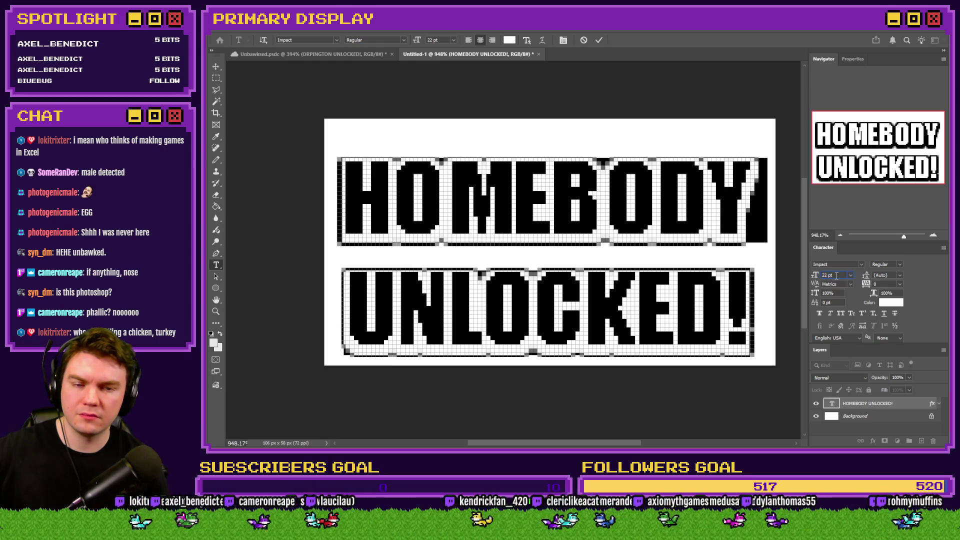
scroll(836, 276, up, 2)
scroll(836, 275, down, 6)
text(18)
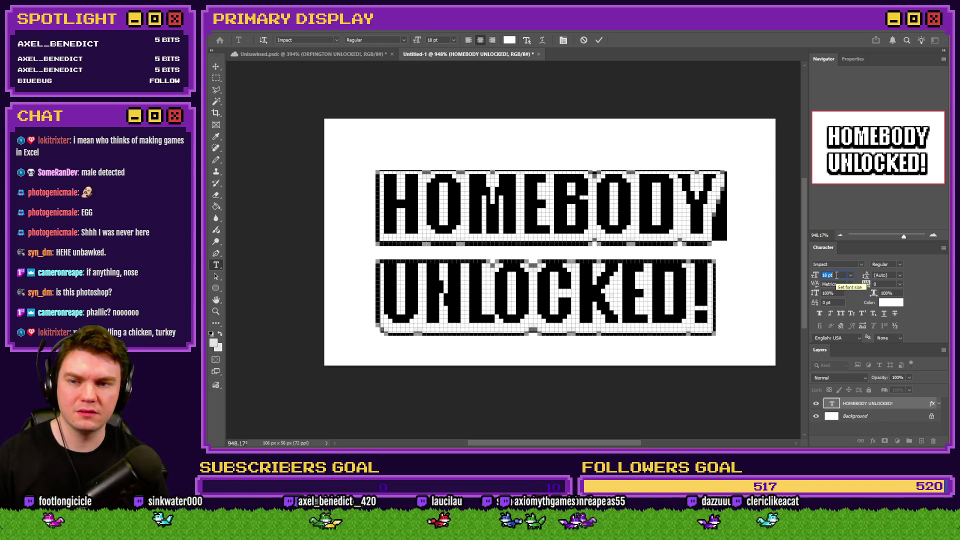
click(216, 78)
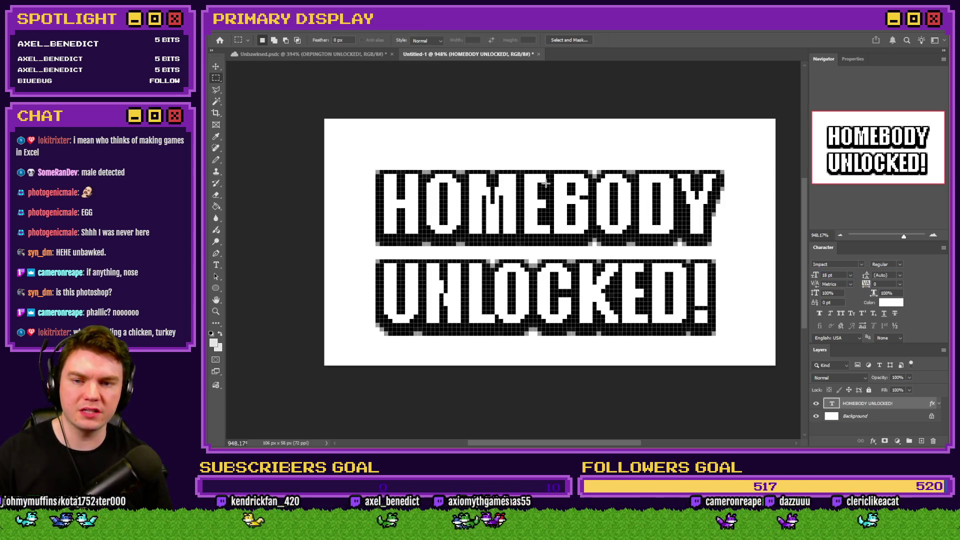
click(820, 247)
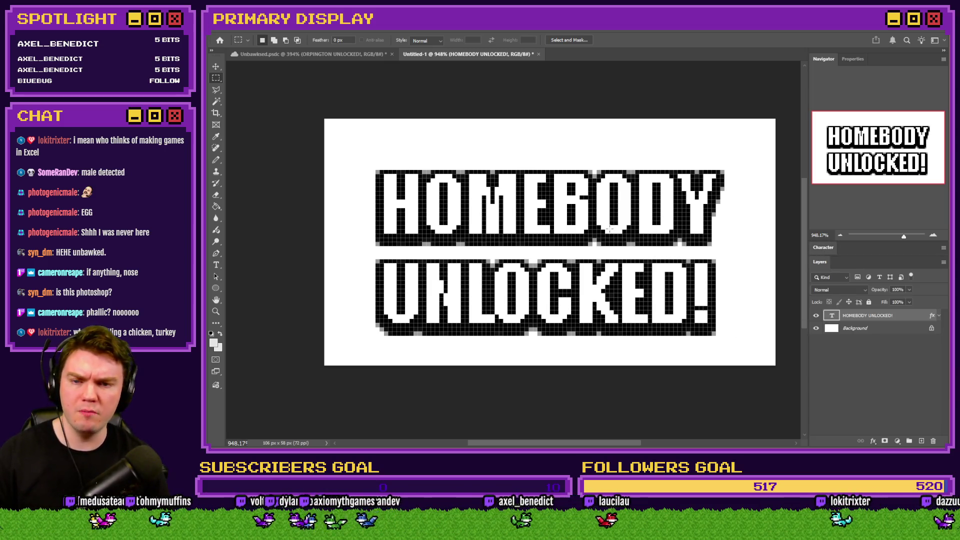
click(216, 265)
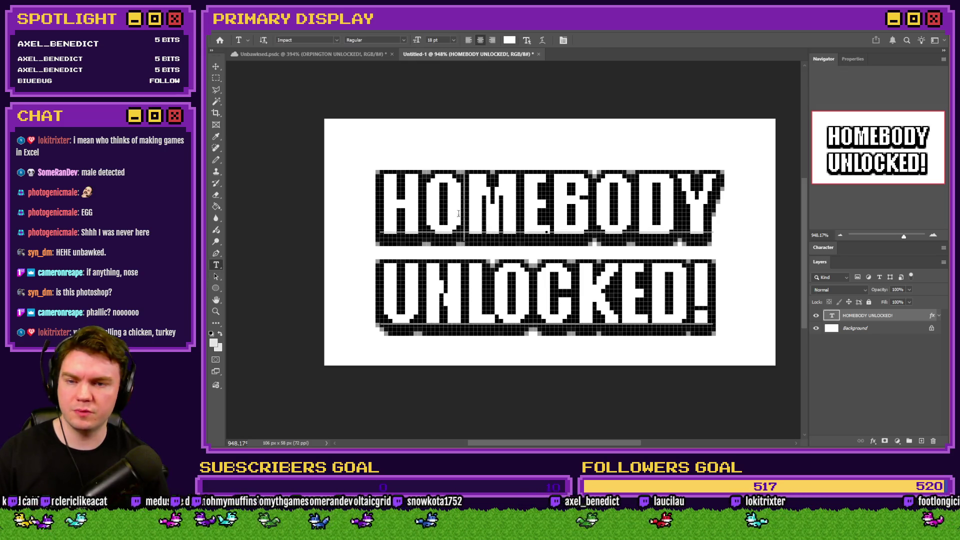
In the Untitled-1 banner, select all the text and set its leading to 16 pt
click(310, 54)
scroll(523, 251, up, 5)
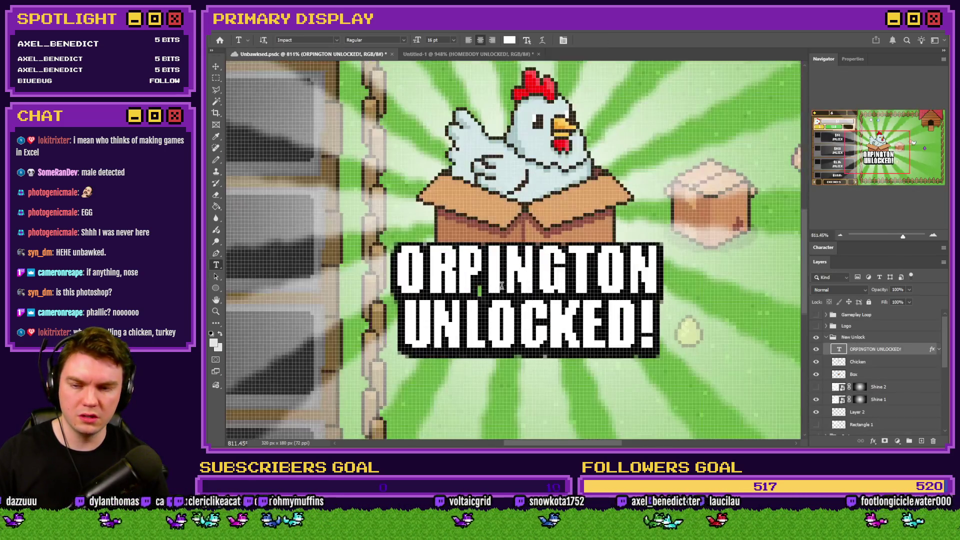
click(474, 55)
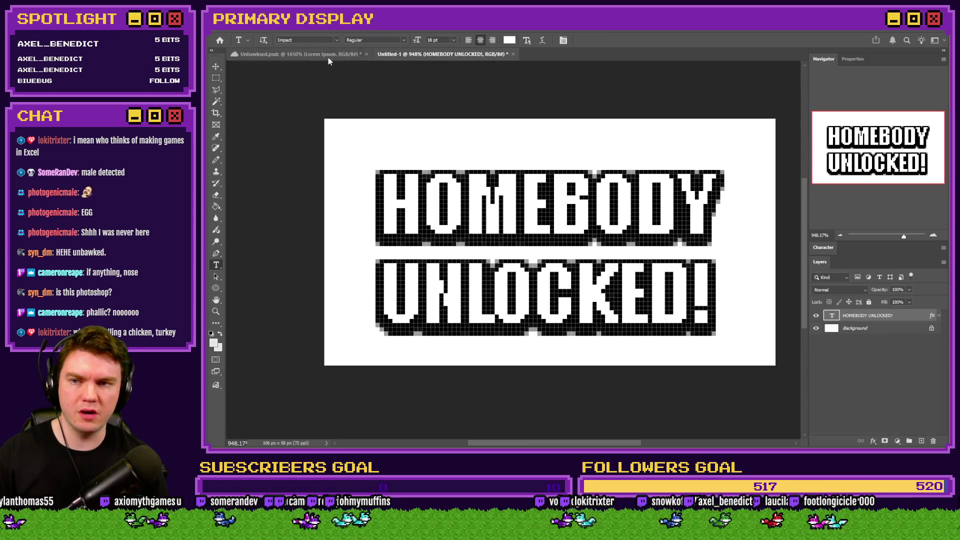
click(328, 55)
click(433, 54)
click(550, 207)
key(ctrl+a)
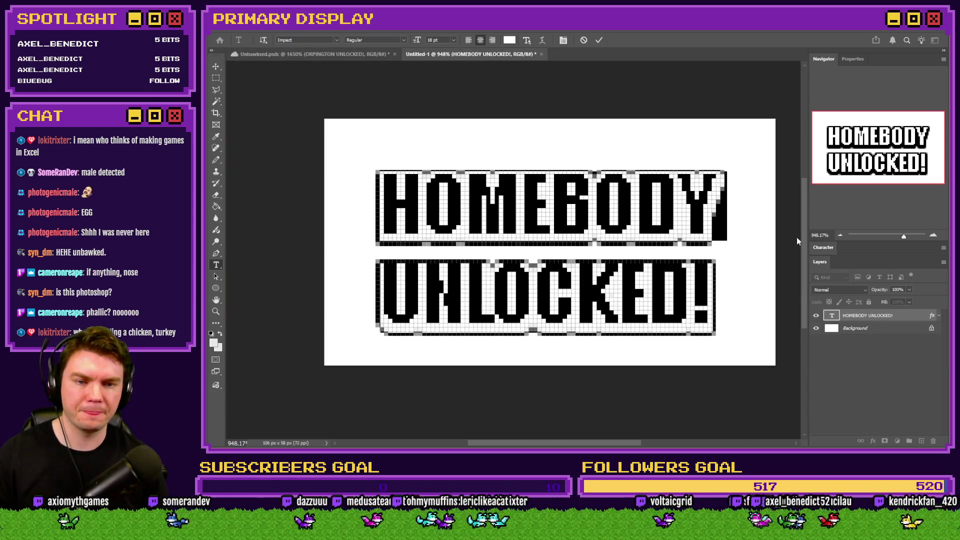
click(830, 248)
scroll(891, 275, down, 6)
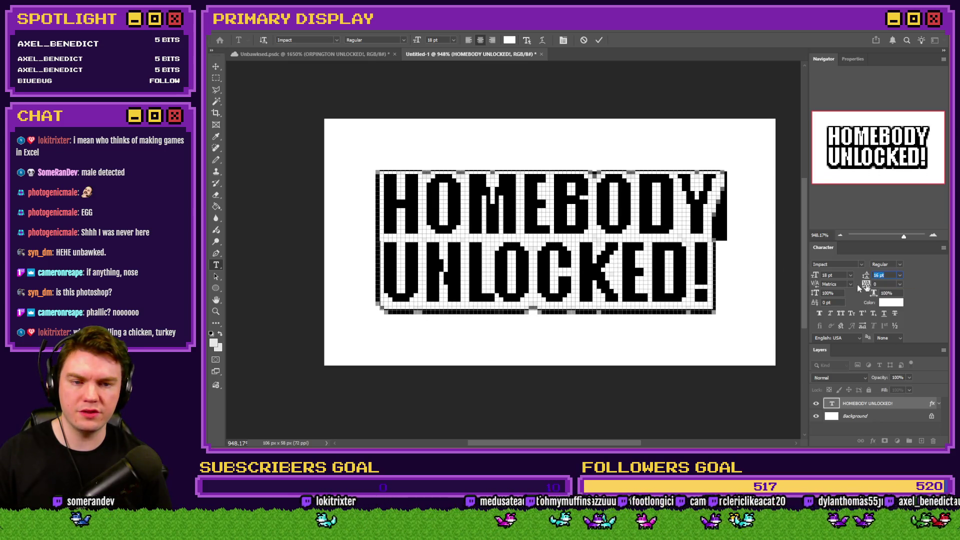
key(Escape)
Rasterize the HOMEBODY UNLOCKED! type layer into editable pixels
key(m)
scroll(550, 248, up, 2)
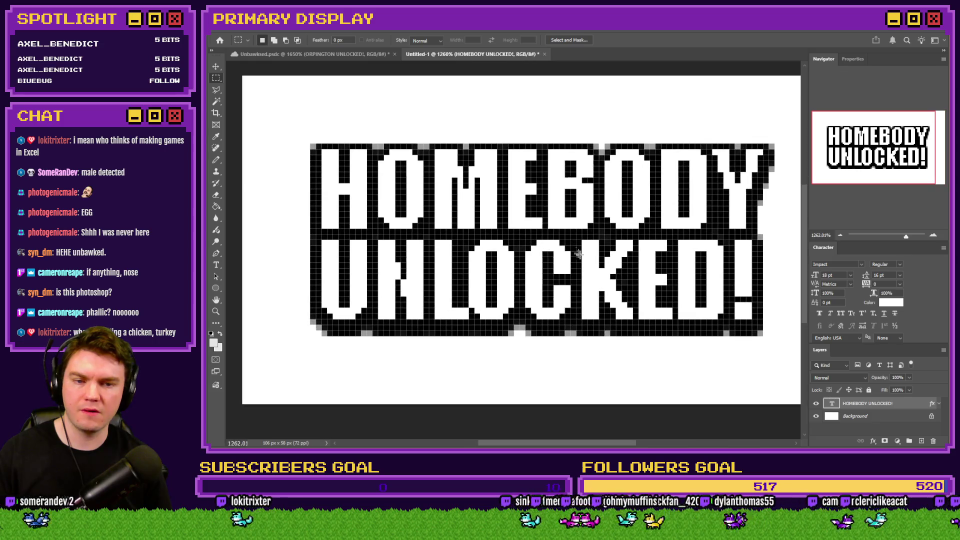
double_click(822, 248)
click(216, 160)
click(463, 197)
key(Return)
key(m)
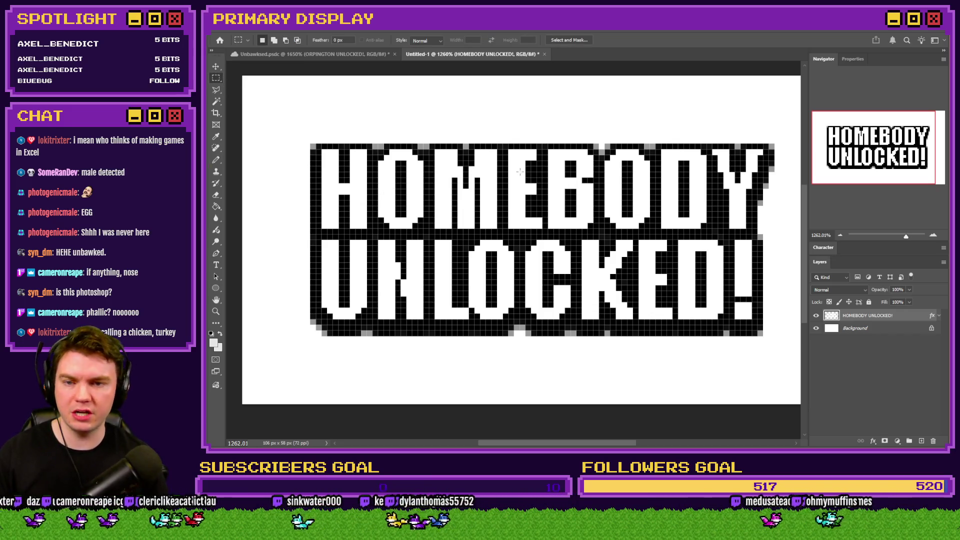
key(b)
scroll(527, 158, up, 1)
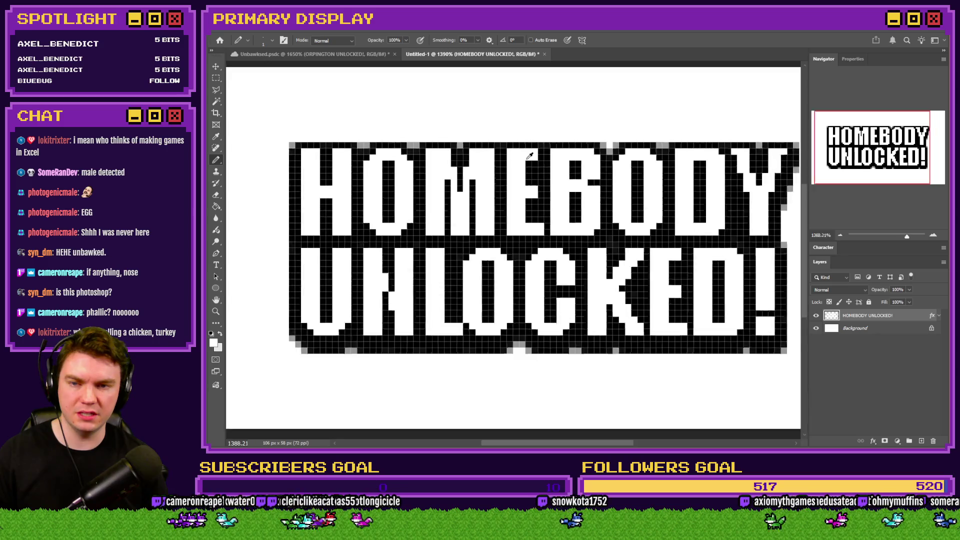
Marquee-select BODY, OCKED! and ED! in turn, nudging each one pixel right
scroll(530, 156, up, 2)
scroll(542, 159, down, 3)
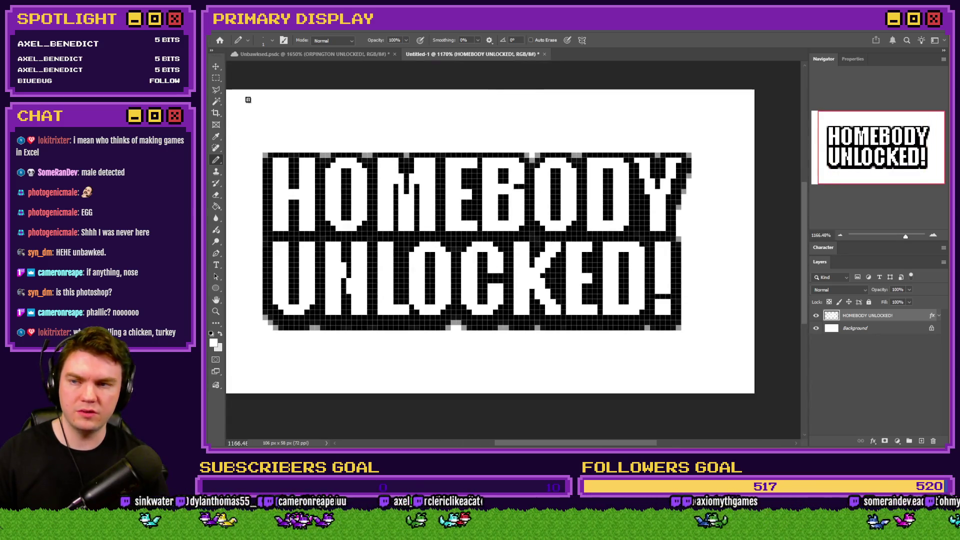
key(m)
mouse_move(717, 127)
mouse_down()
mouse_move(463, 212)
mouse_move(483, 231)
mouse_up()
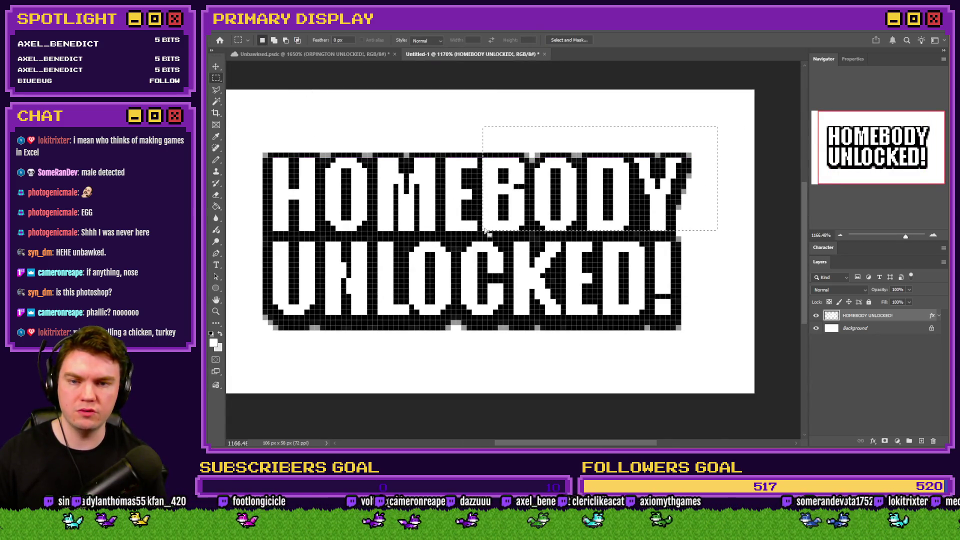
key(ctrl+Right)
key(ctrl+d)
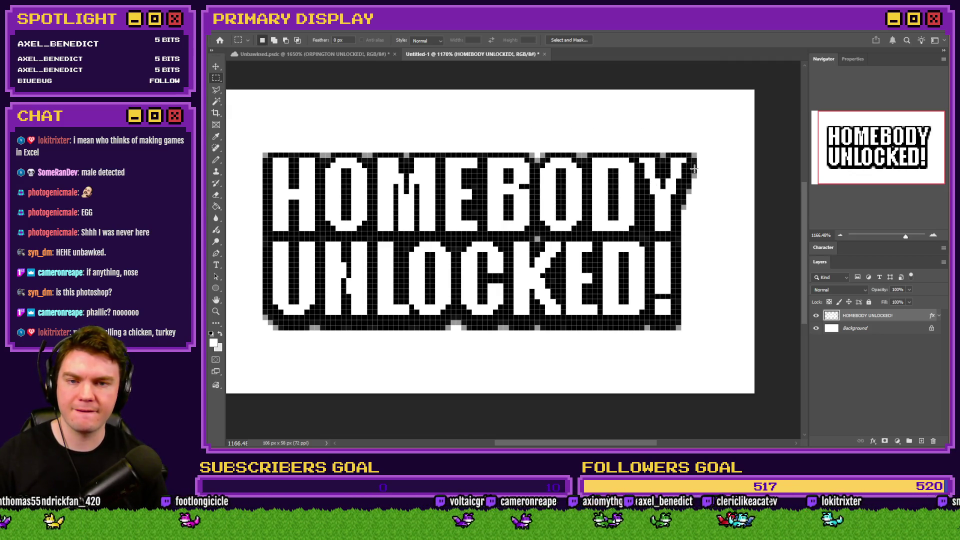
mouse_move(686, 160)
mouse_down()
mouse_move(253, 203)
mouse_move(270, 215)
mouse_move(269, 204)
mouse_up()
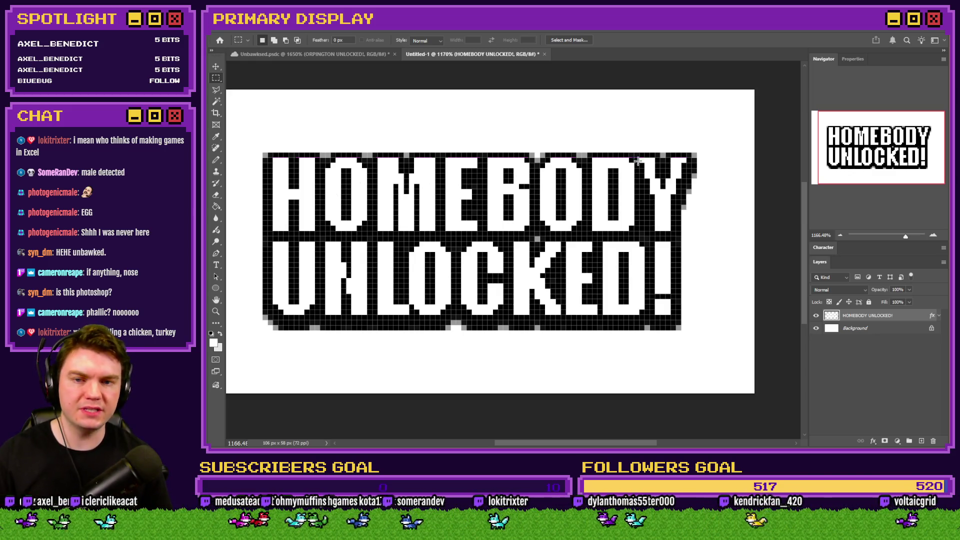
scroll(623, 205, down, 2)
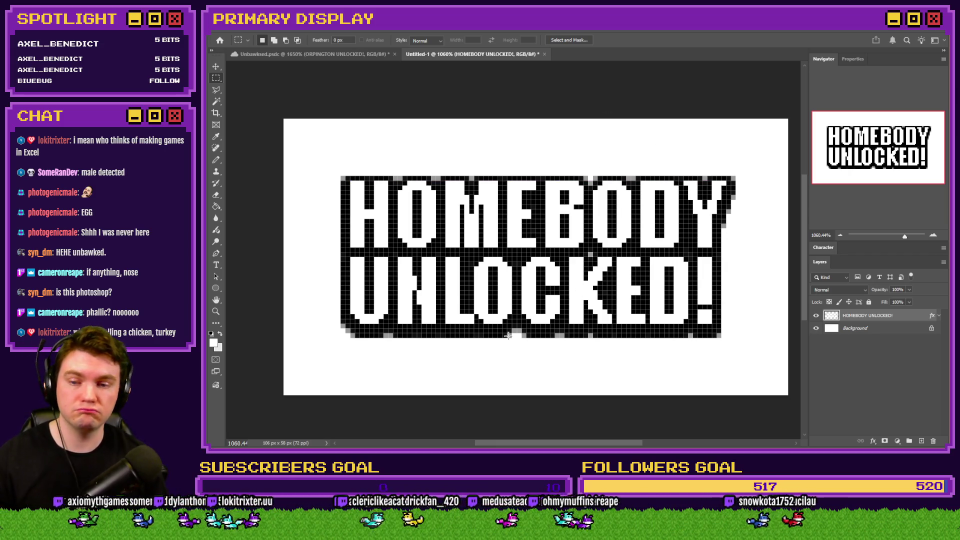
mouse_move(720, 257)
mouse_down()
mouse_move(450, 324)
mouse_move(475, 324)
mouse_up()
key(ctrl+Right)
key(ctrl+d)
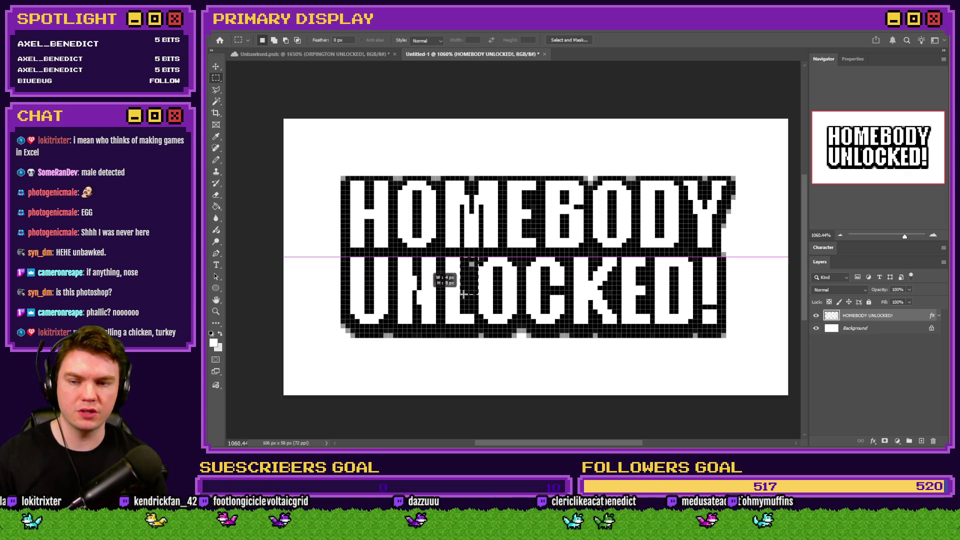
mouse_move(734, 256)
mouse_down()
mouse_move(625, 324)
mouse_move(607, 323)
mouse_move(625, 325)
mouse_up()
key(ctrl+Right)
Move the UNLOCKED! row about 11 px right and the HOMEBODY row 11 px left
key(ctrl+d)
click(215, 160)
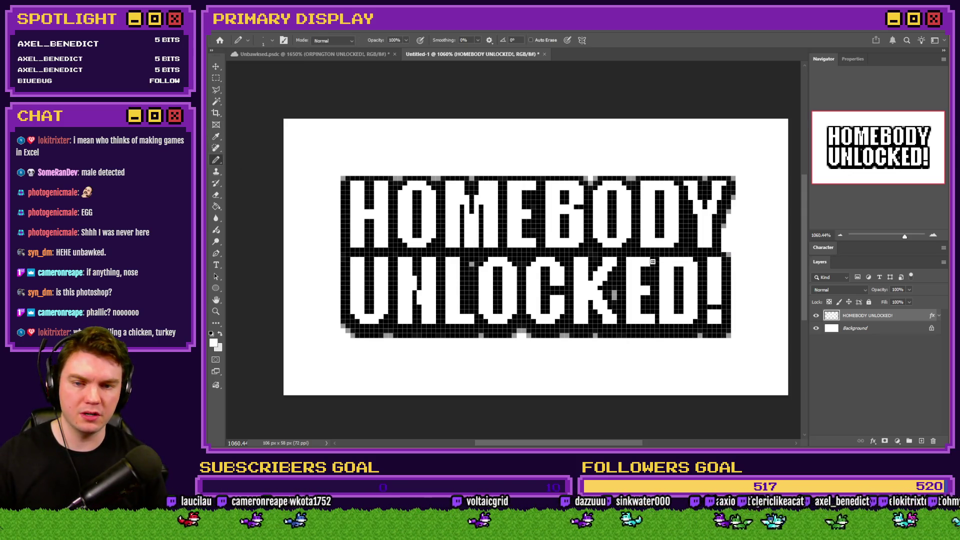
key(m)
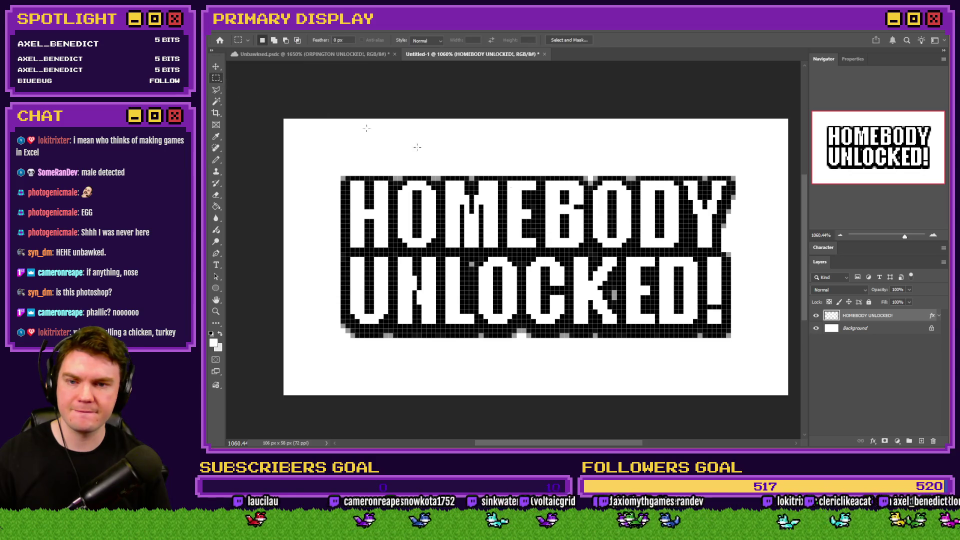
drag(728, 256, 655, 320)
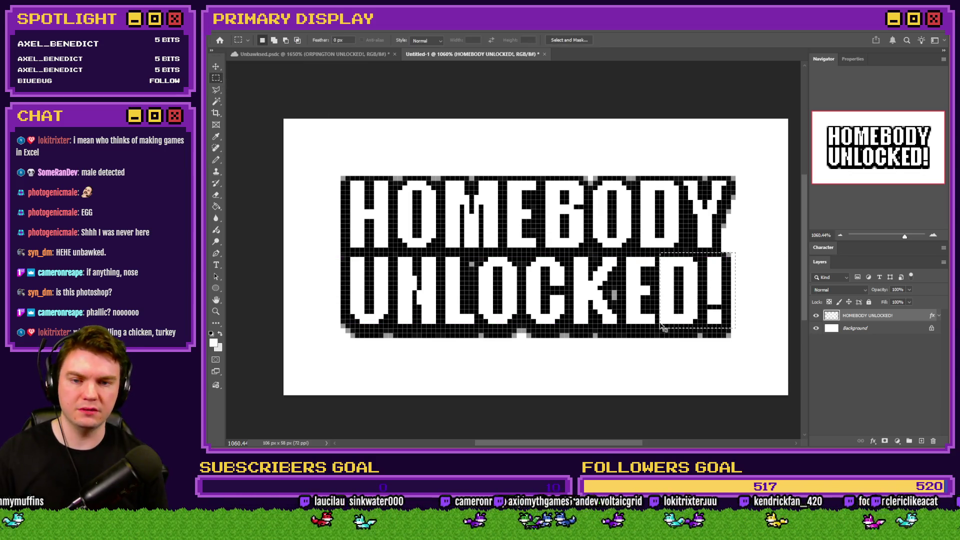
key(ctrl+d)
mouse_move(730, 257)
mouse_down()
mouse_move(440, 320)
mouse_move(288, 324)
mouse_up()
mouse_move(424, 300)
mouse_down()
mouse_move(495, 301)
mouse_move(393, 302)
mouse_up()
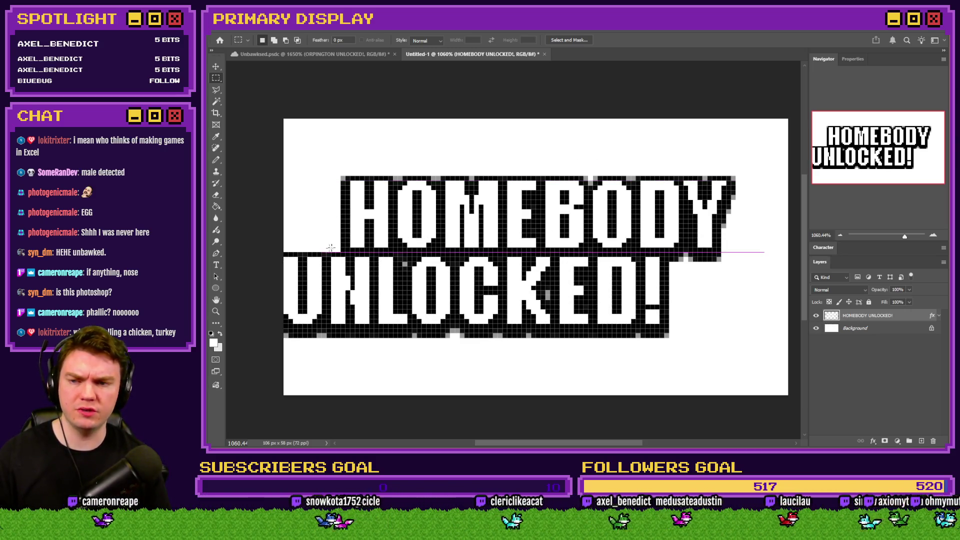
key(ctrl+shift+Left)
key(ctrl+Left)
key(ctrl+Left)
key(ctrl+Left)
key(ctrl+Left)
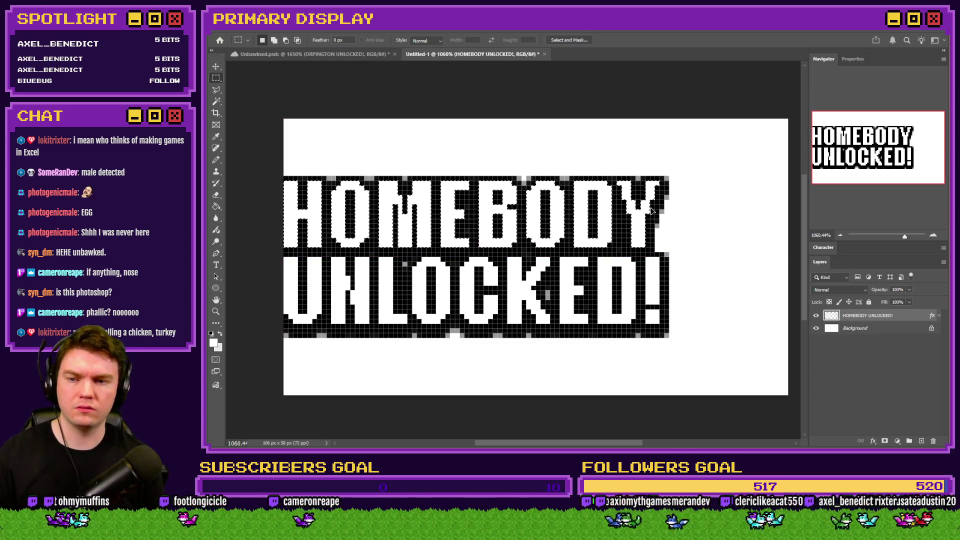
key(ctrl+Right)
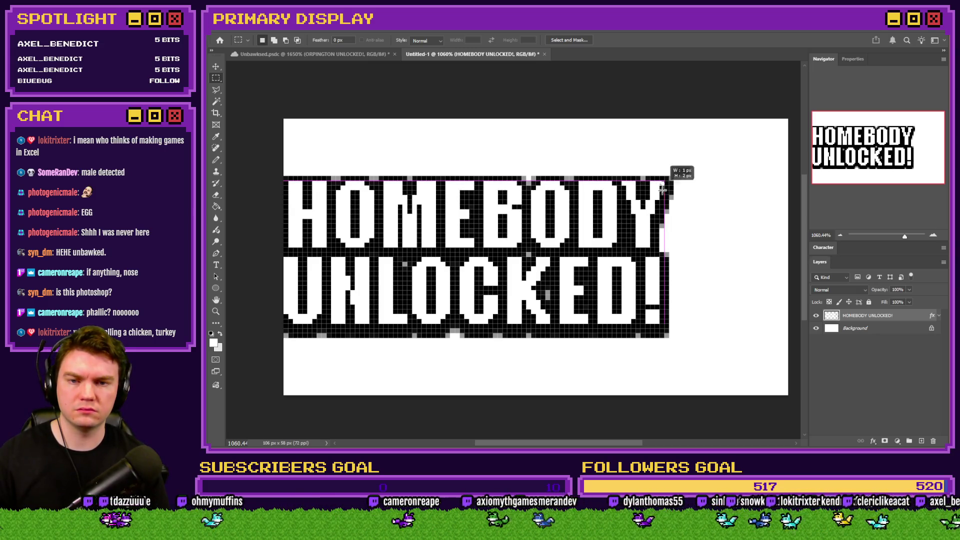
Tidy the Y's right edge, recentre the banner text and remove the white background layer
drag(656, 180, 661, 265)
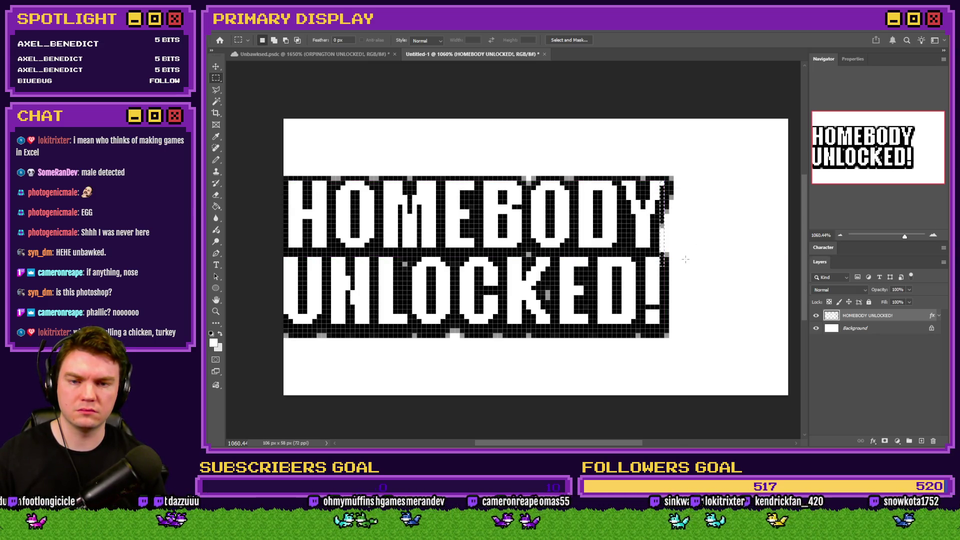
key(ctrl+d)
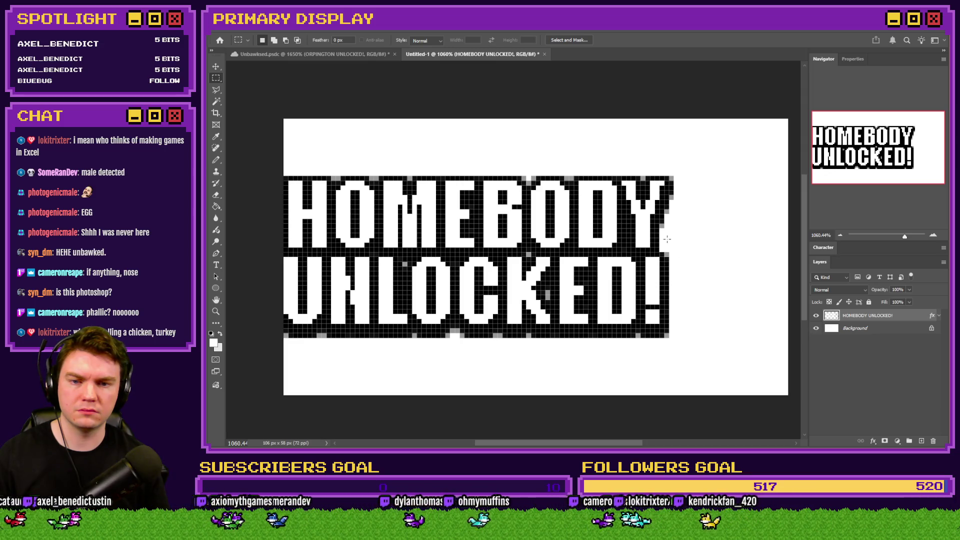
drag(510, 250, 565, 256)
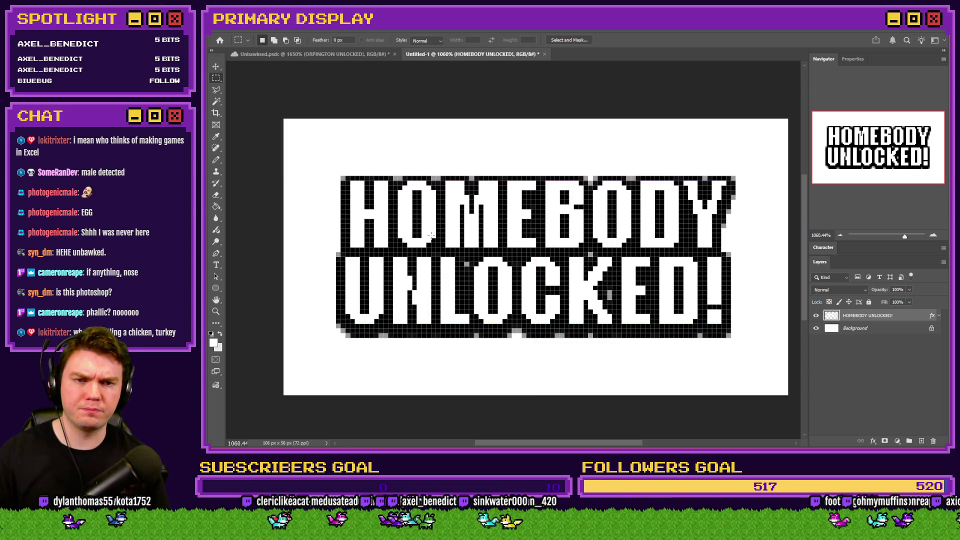
drag(874, 334, 931, 441)
Merge the banner text into a new empty Layer 1 and zoom in on its pixels
click(923, 440)
drag(906, 334, 902, 319)
key(ctrl+e)
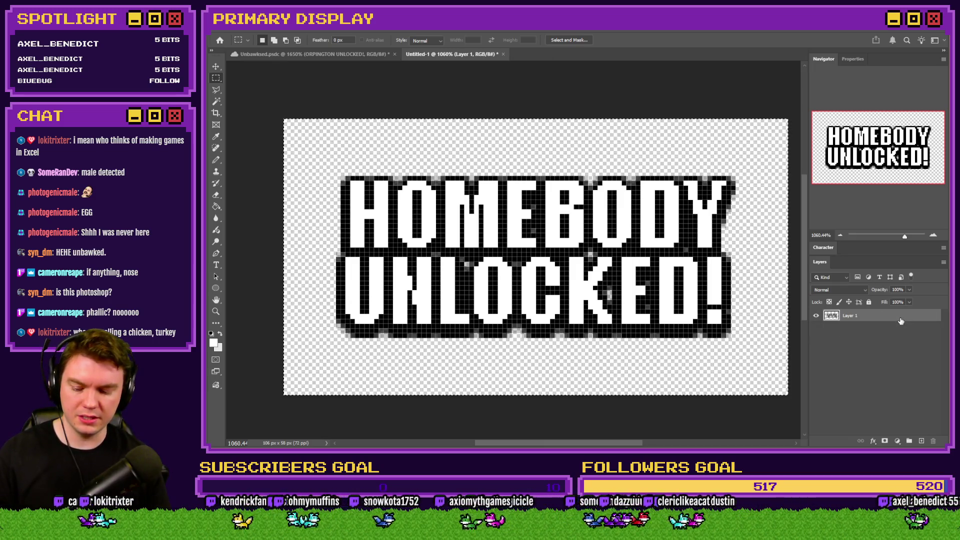
click(503, 54)
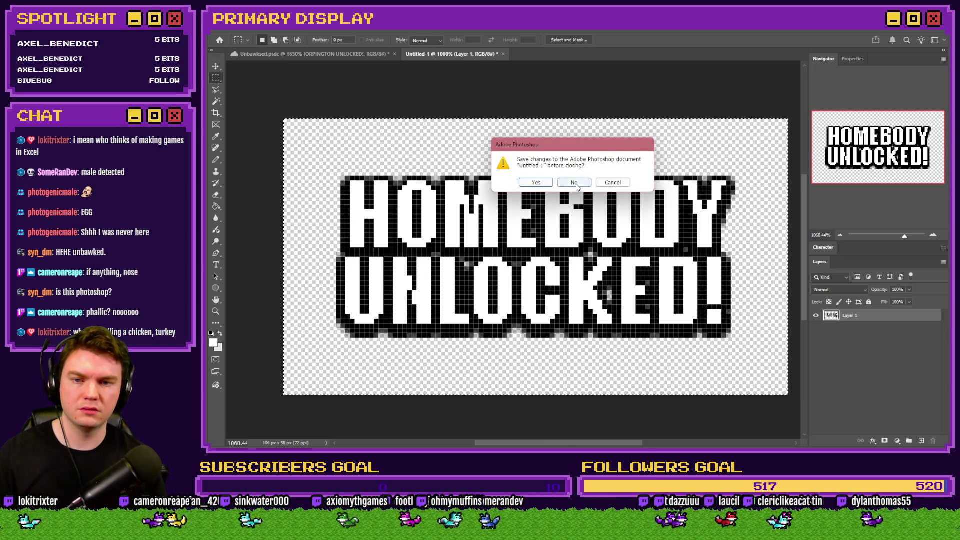
click(573, 182)
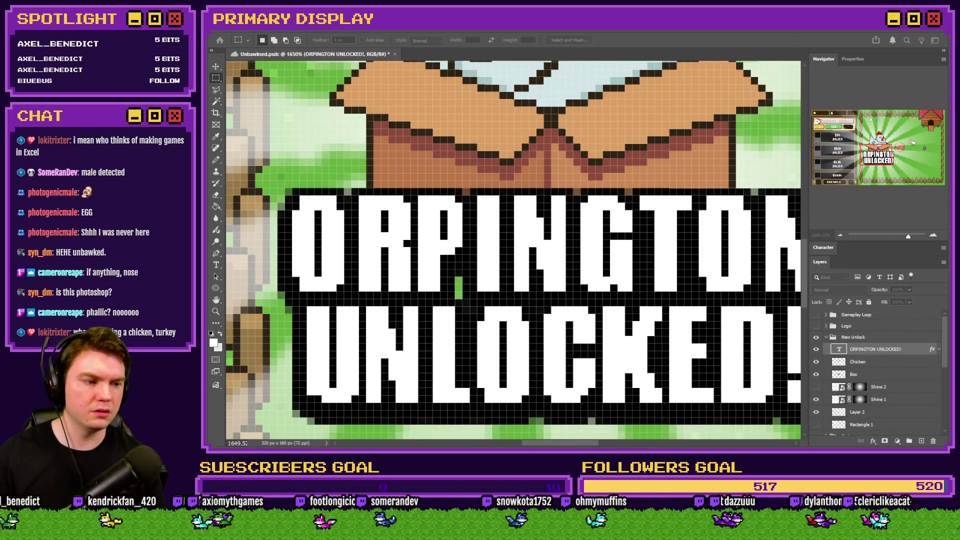
key(ctrl+Tab)
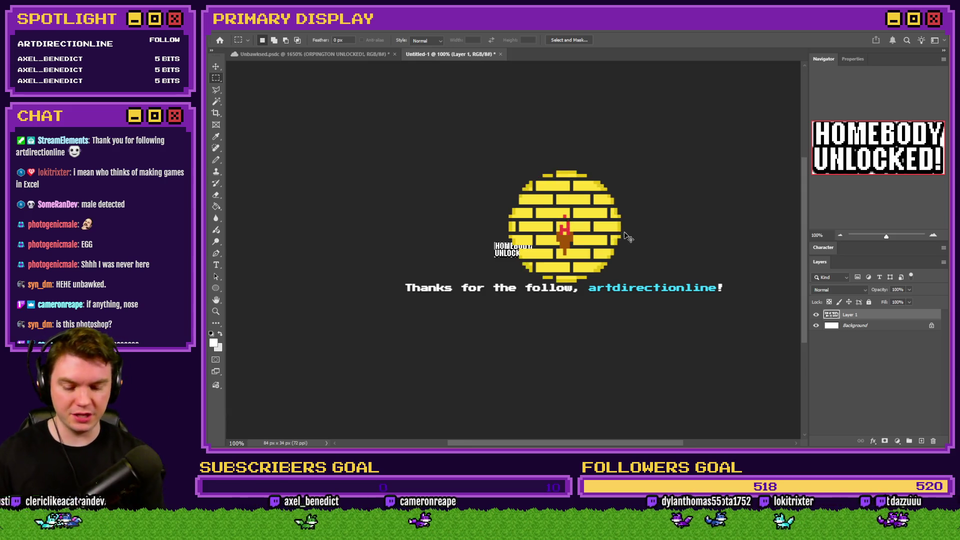
key(ctrl+0)
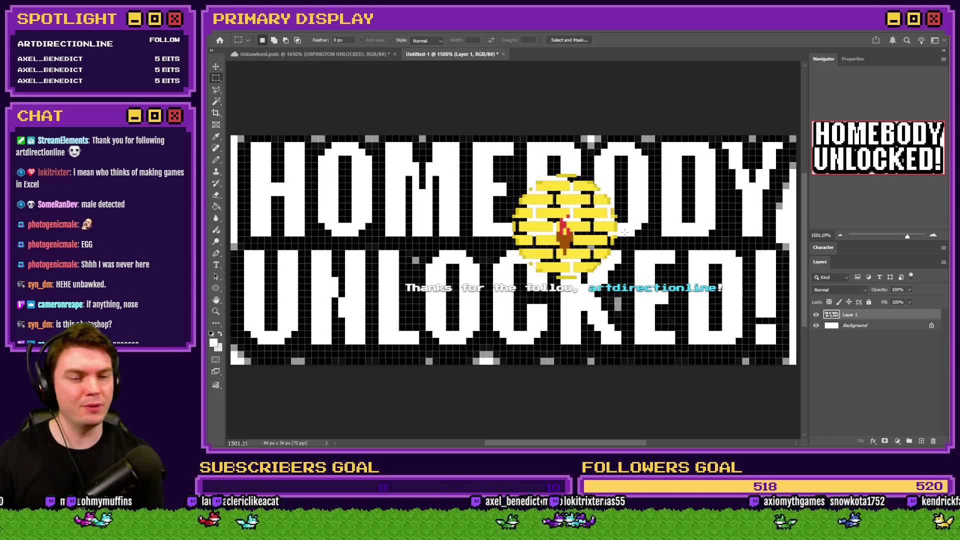
key(ctrl+minus)
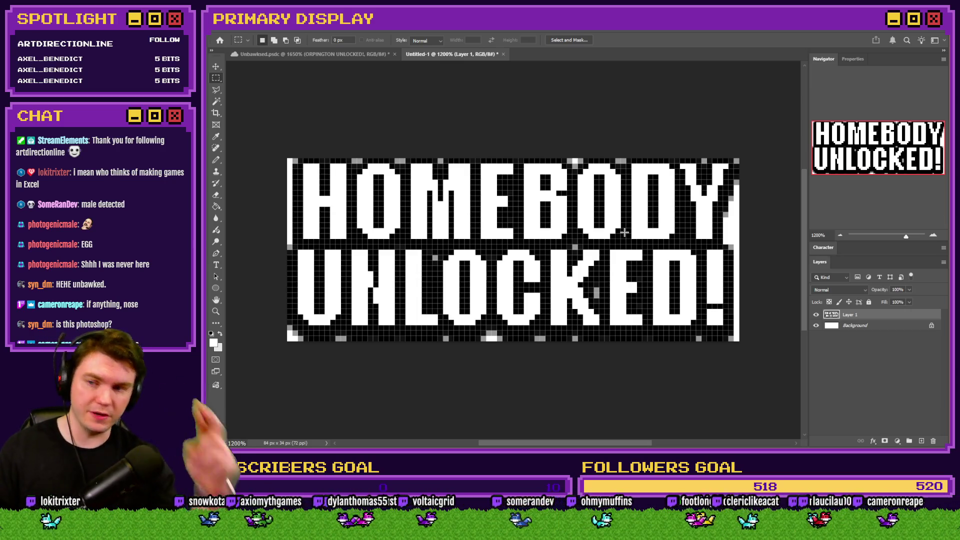
Delete the Background layer and enlarge the image to 400% in Image Size
click(852, 325)
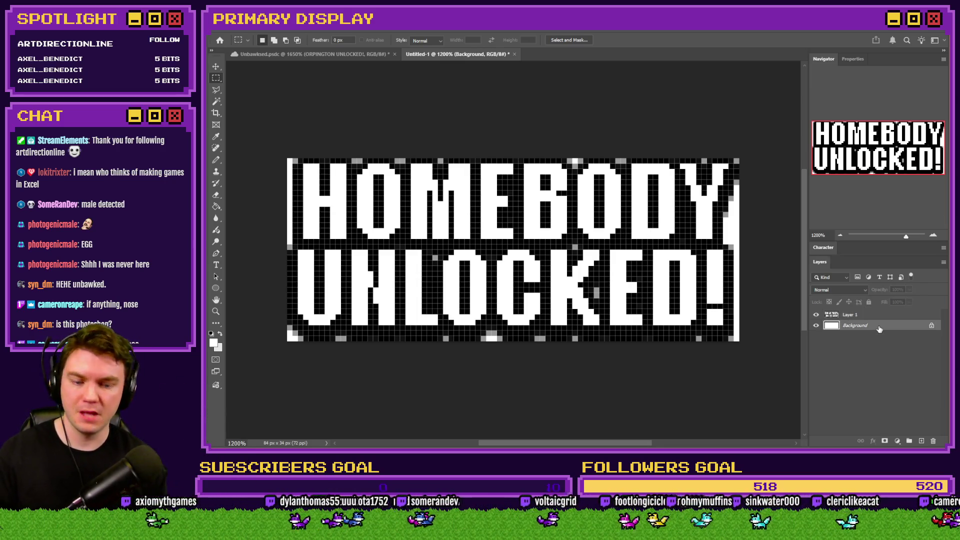
key(Delete)
key(ctrl+alt+i)
text(400)
key(Return)
key(m)
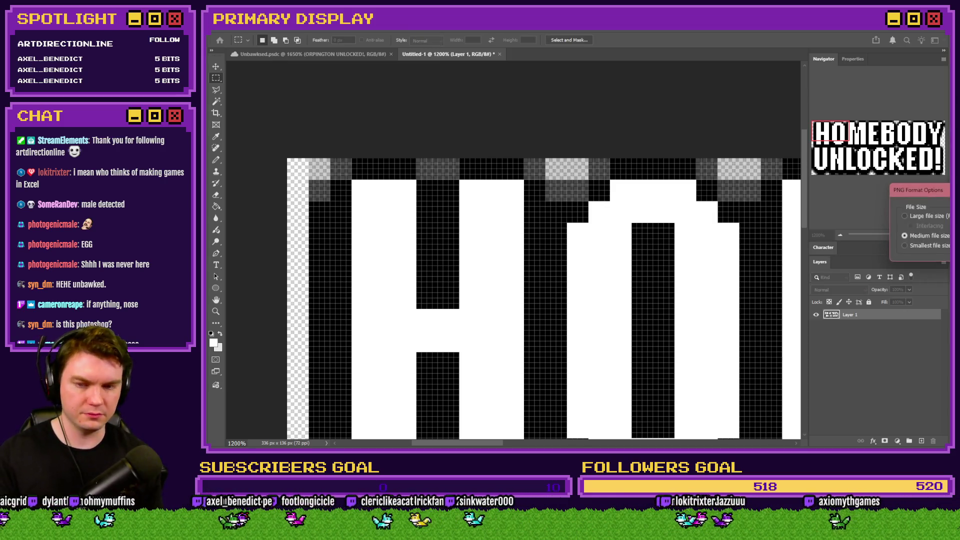
Save the banner as unlockName4.png, close it and fit the Unbawksed image in view
click(498, 54)
click(575, 182)
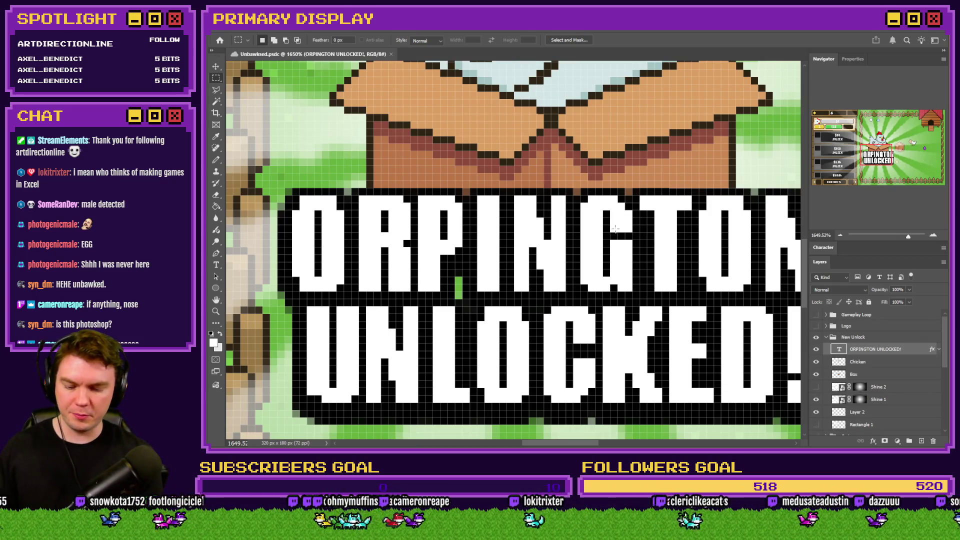
key(ctrl+0)
key(alt+Tab)
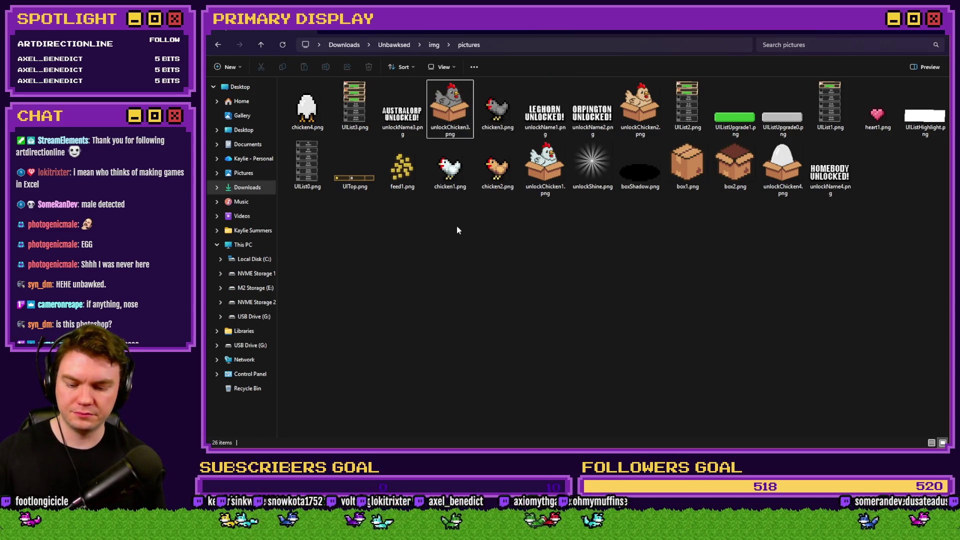
Refresh the pictures folder and open UIList3.png in Photoshop
key(F5)
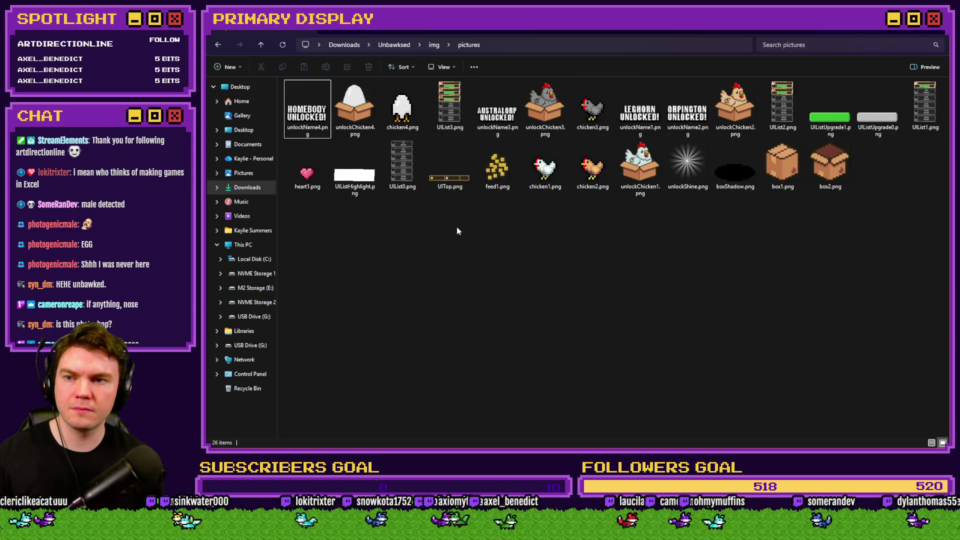
click(457, 116)
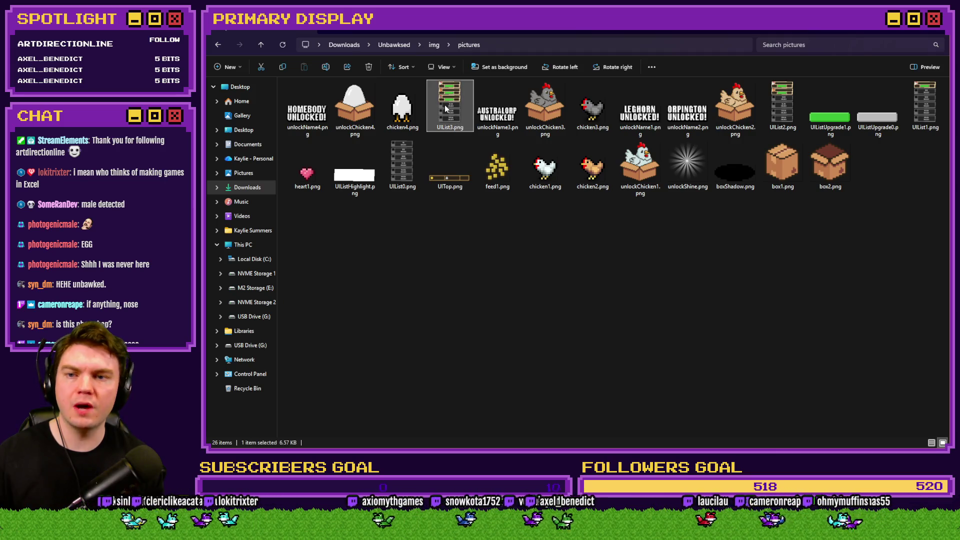
key(Return)
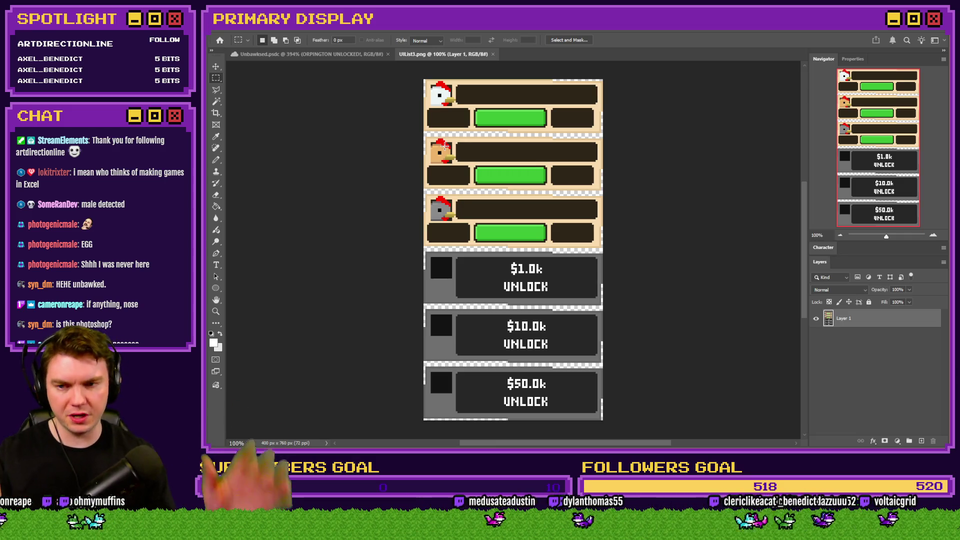
Copy the grey-chicken row to a new layer and move it down into a fourth row
scroll(515, 232, up, 3)
mouse_move(696, 150)
mouse_down()
mouse_move(602, 141)
mouse_move(291, 197)
mouse_move(263, 262)
mouse_up()
key(ctrl+j)
scroll(621, 167, up, 2)
mouse_move(622, 166)
mouse_down()
mouse_move(636, 300)
mouse_move(624, 388)
mouse_up()
scroll(598, 284, down, 3)
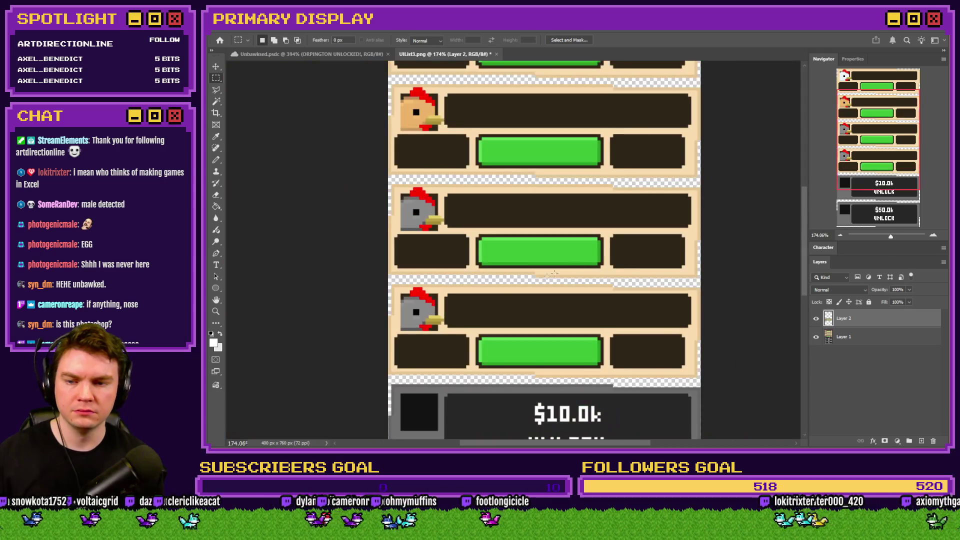
scroll(463, 314, up, 3)
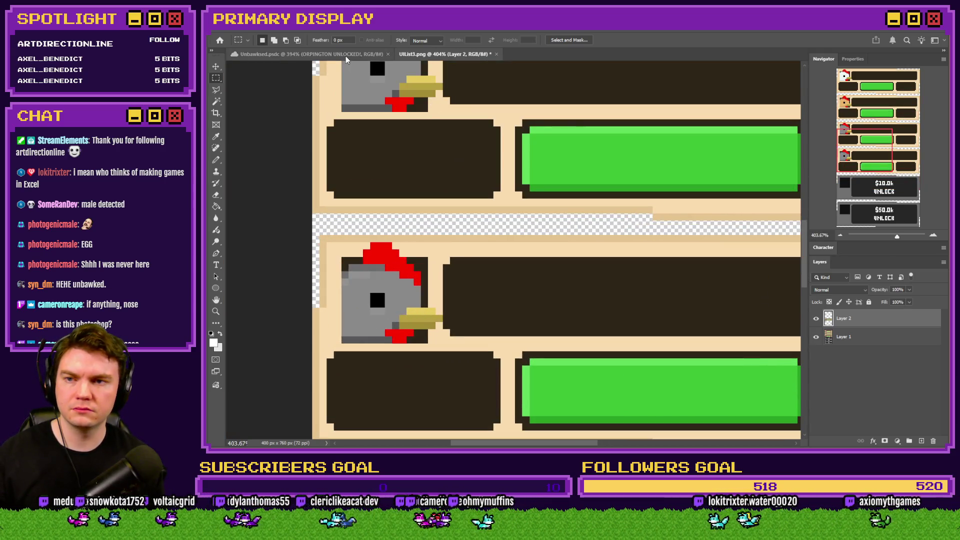
click(350, 54)
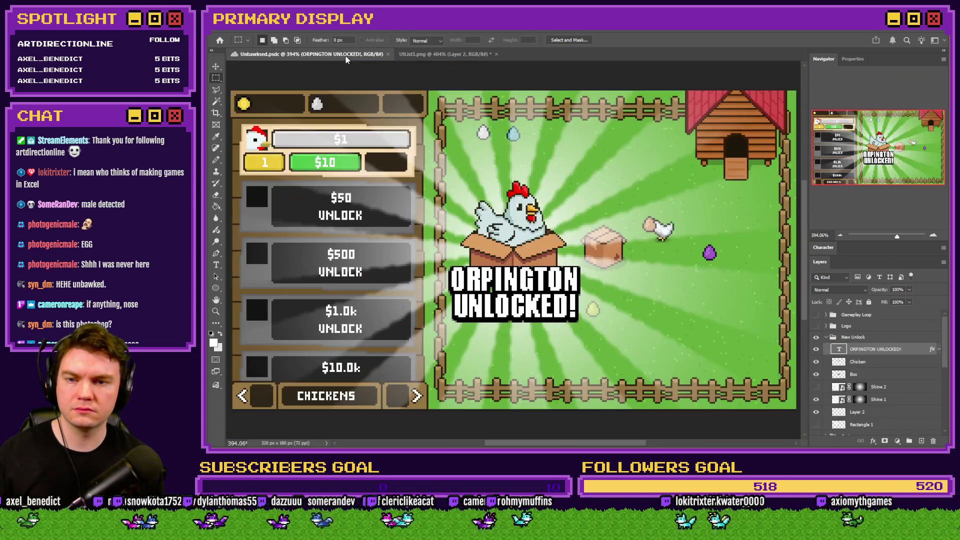
click(404, 54)
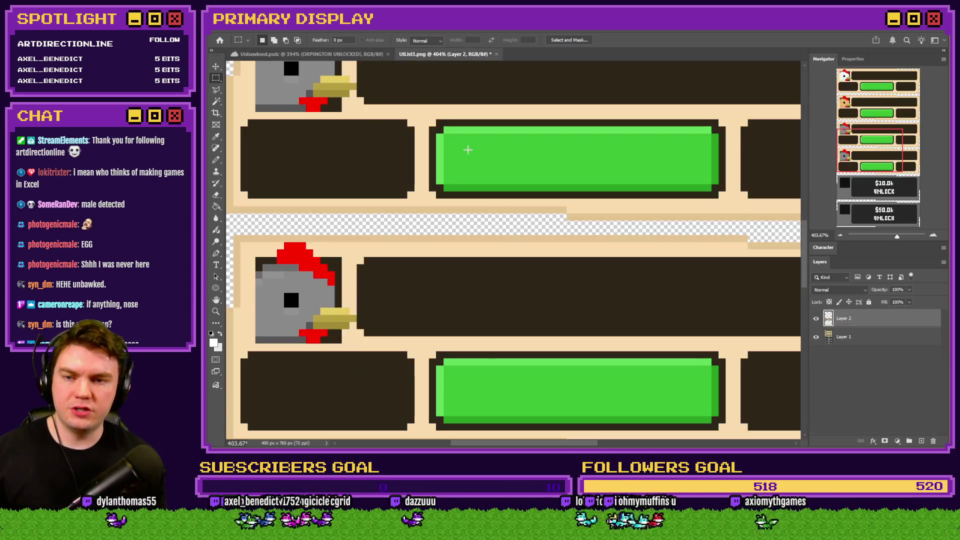
Open chicken4.png from the pictures folder and drag the egg chicken into UIList3.png
key(alt+Tab)
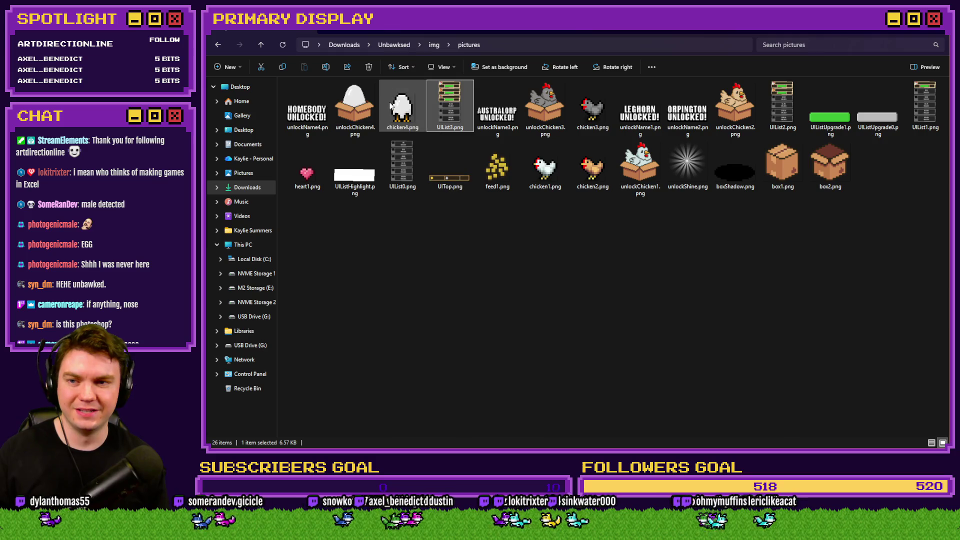
click(400, 128)
mouse_move(400, 131)
mouse_down()
mouse_move(873, 381)
mouse_move(949, 450)
mouse_up()
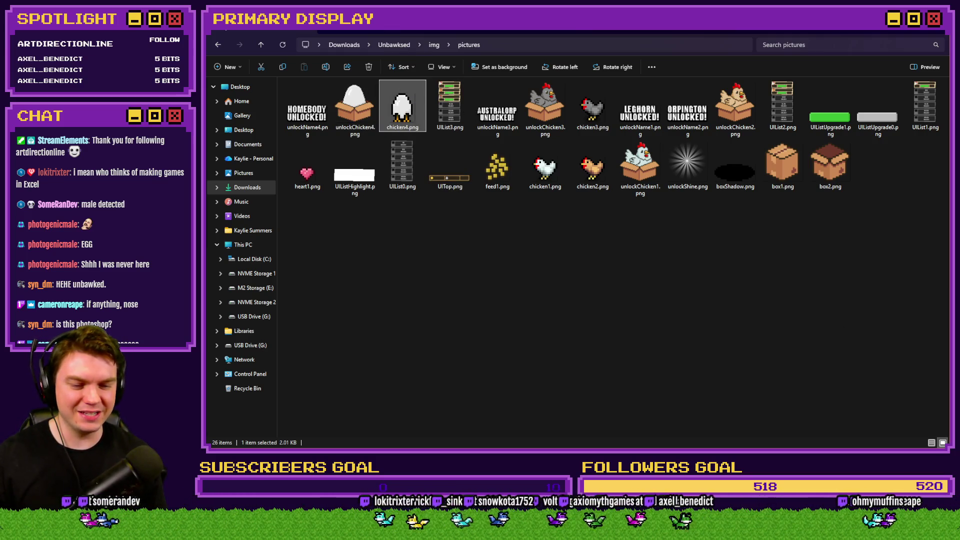
mouse_move(949, 450)
mouse_down()
mouse_move(645, 169)
mouse_move(595, 55)
mouse_up()
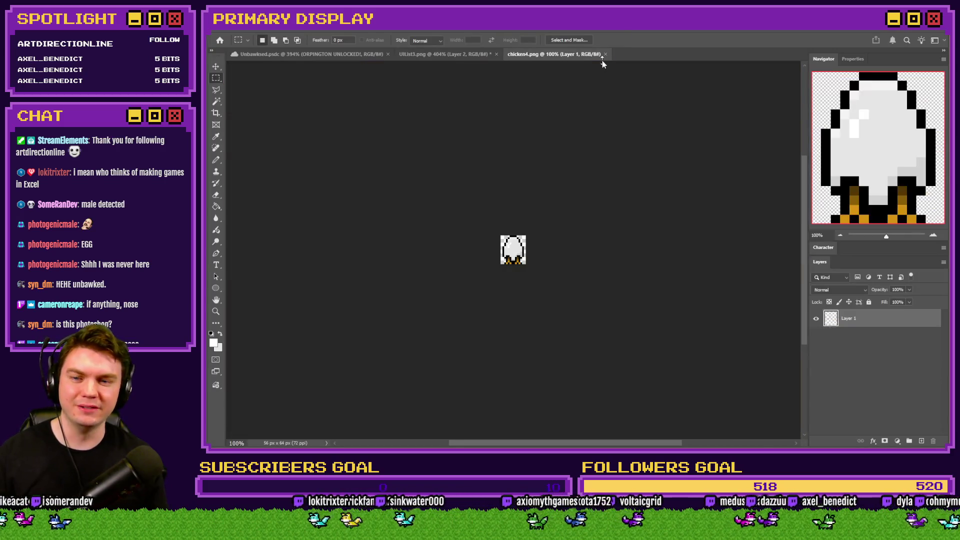
mouse_move(479, 64)
mouse_down()
mouse_move(445, 55)
mouse_move(550, 225)
mouse_move(339, 334)
mouse_move(339, 320)
mouse_up()
Nudge the egg chicken up one pixel and delete its feet
scroll(419, 311, down, 2)
scroll(373, 325, up, 4)
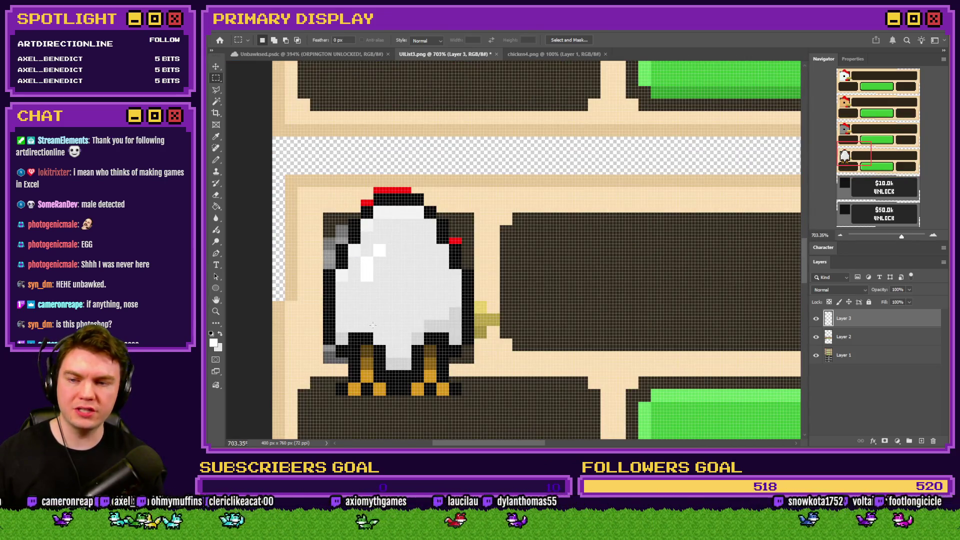
key(ctrl+Up)
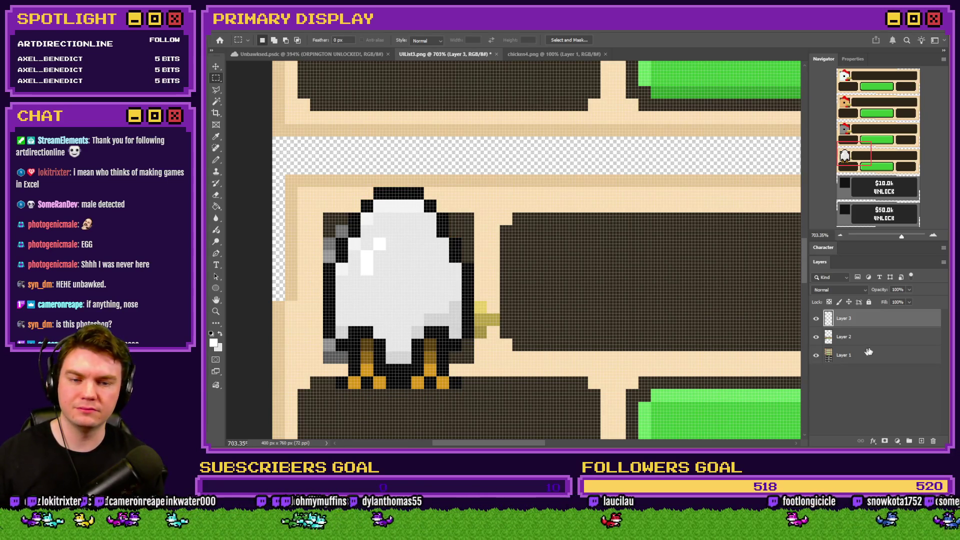
drag(509, 407, 295, 364)
key(Delete)
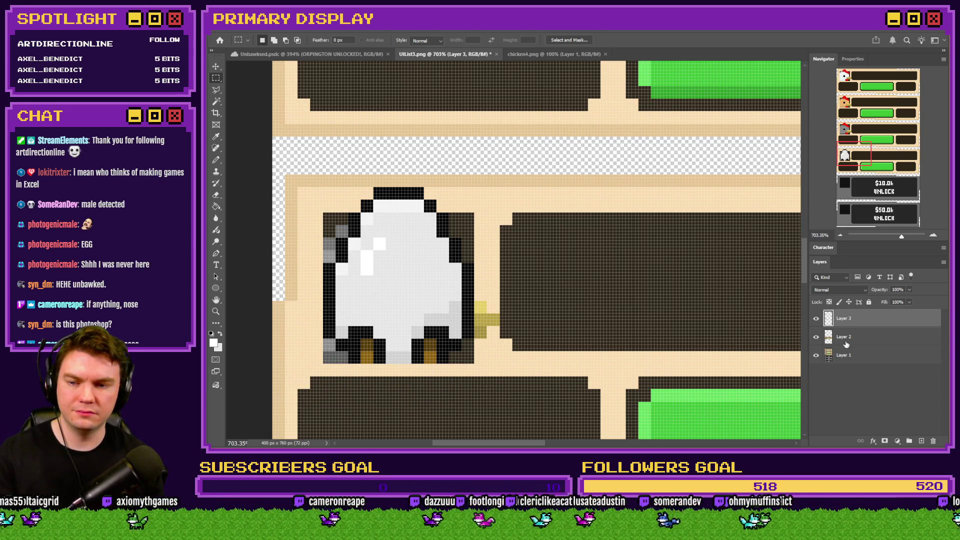
Select the grey chicken's square on Layer 2 and pick a 24 px hard square pencil
click(845, 344)
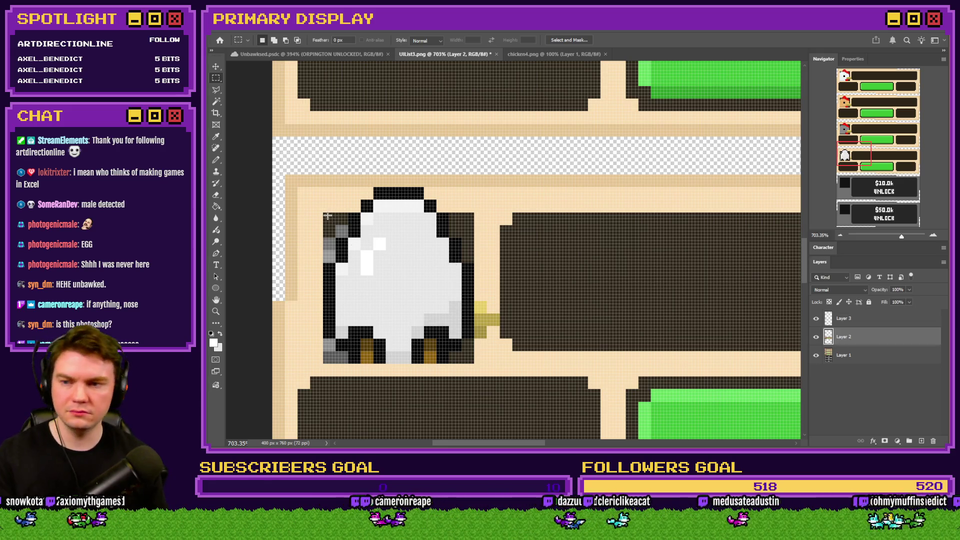
mouse_move(324, 214)
mouse_down()
mouse_move(400, 240)
mouse_move(493, 340)
mouse_move(474, 364)
mouse_up()
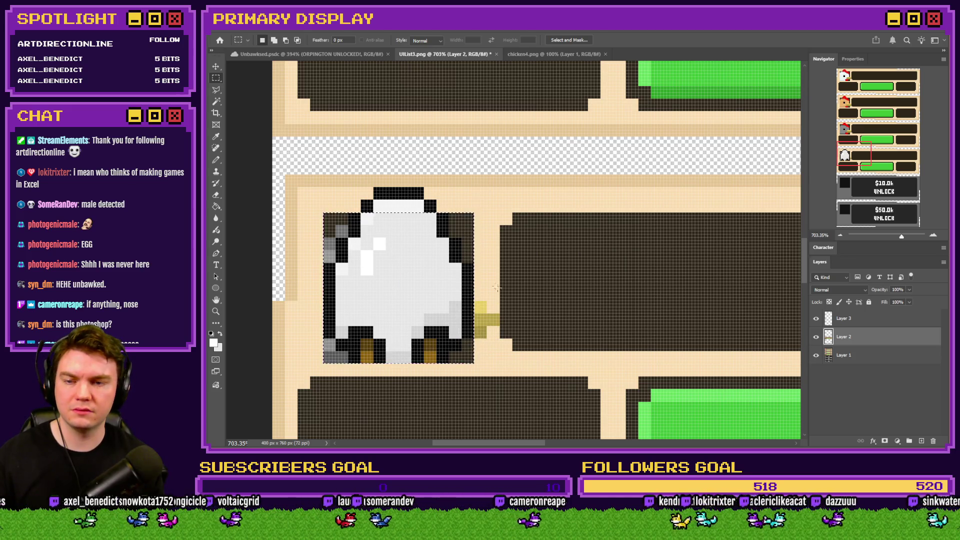
click(216, 206)
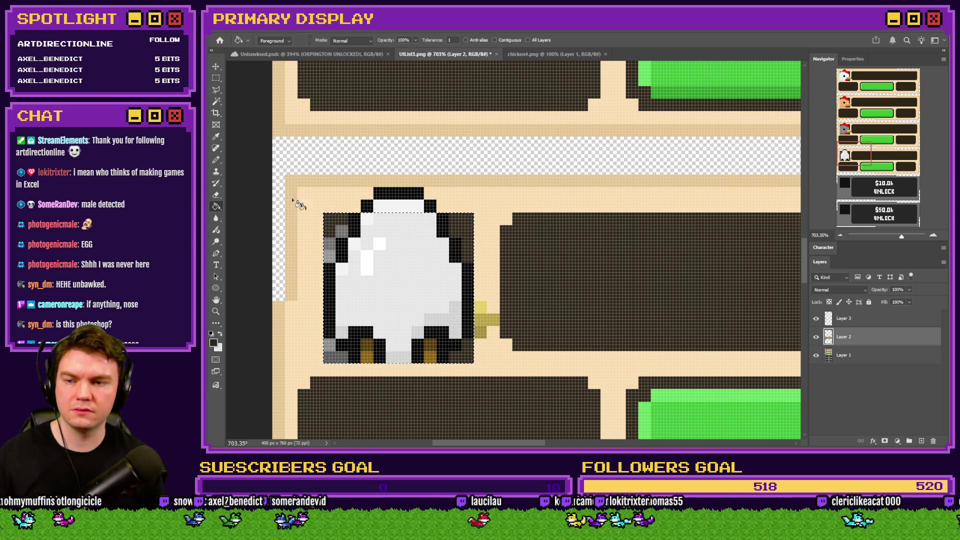
click(216, 160)
right_click(477, 254)
scroll(707, 430, down, 3)
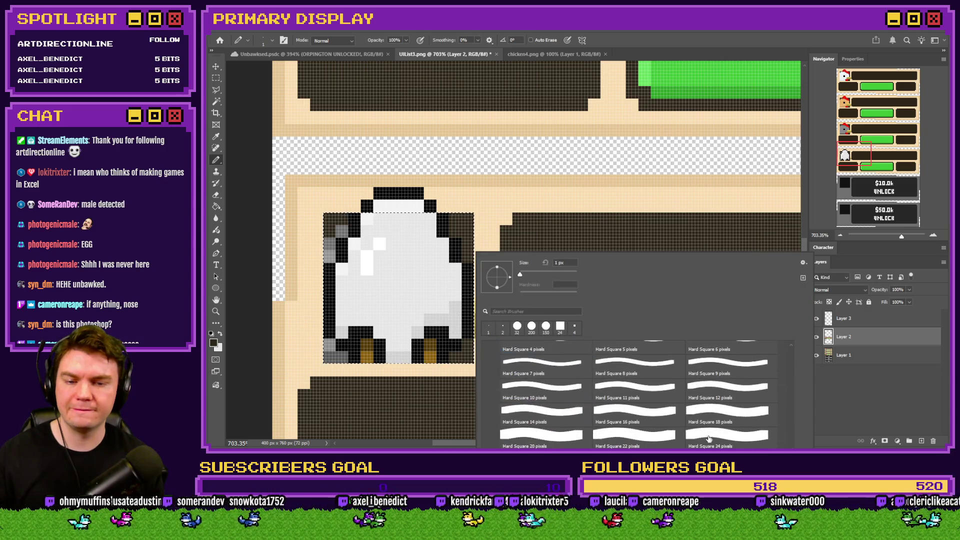
double_click(706, 440)
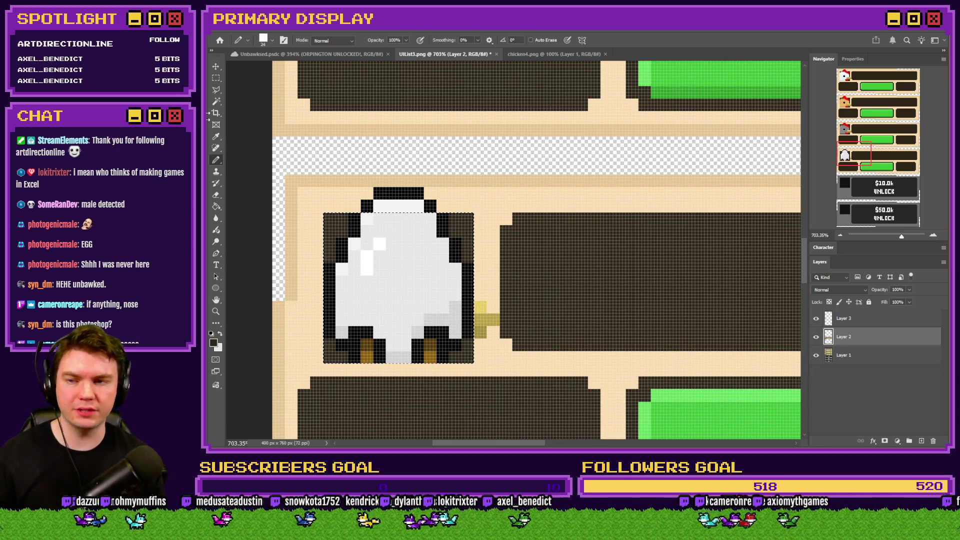
Switch to an 8 px Hard Square pencil and sample the cream colour beside the egg chicken
click(216, 79)
click(216, 160)
right_click(353, 169)
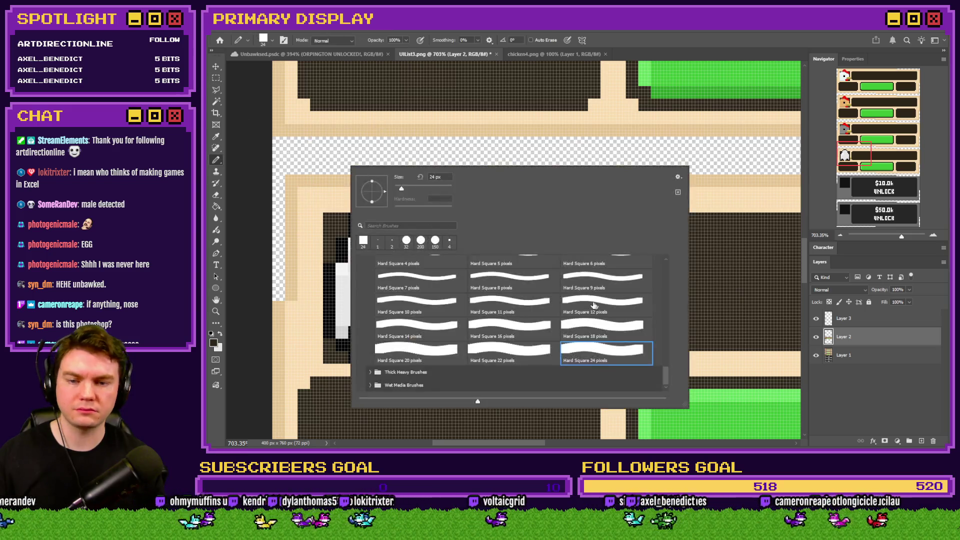
scroll(518, 348, down, 1)
click(516, 324)
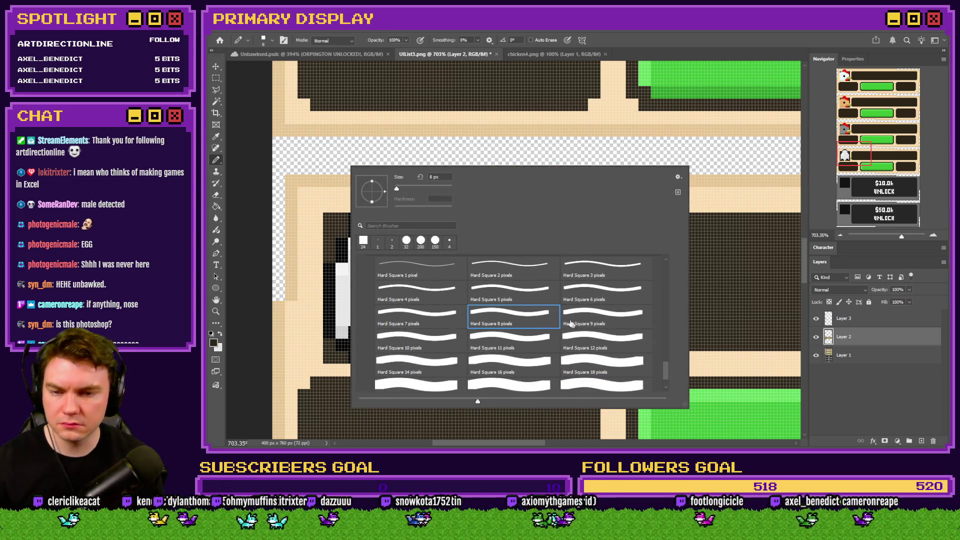
key(Return)
alt+click(488, 327)
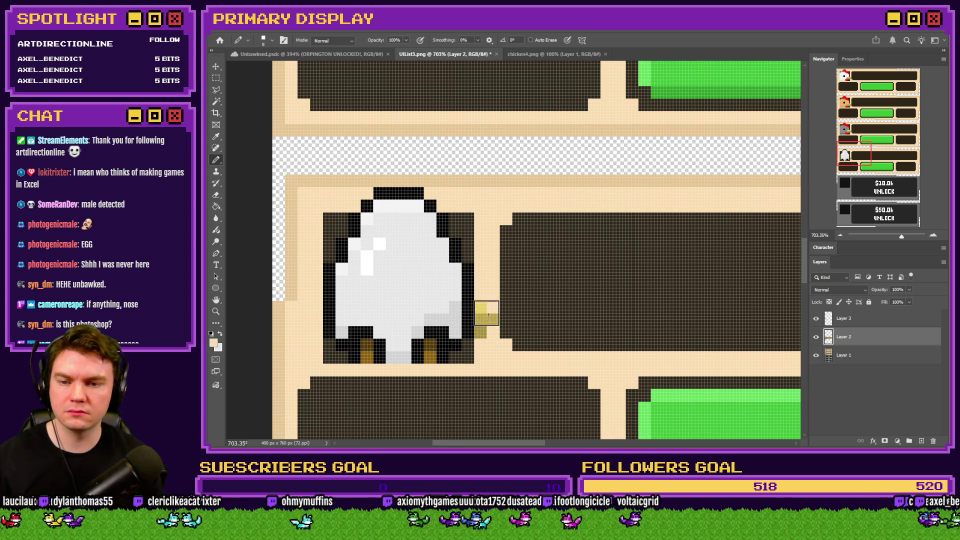
key(ctrl+0)
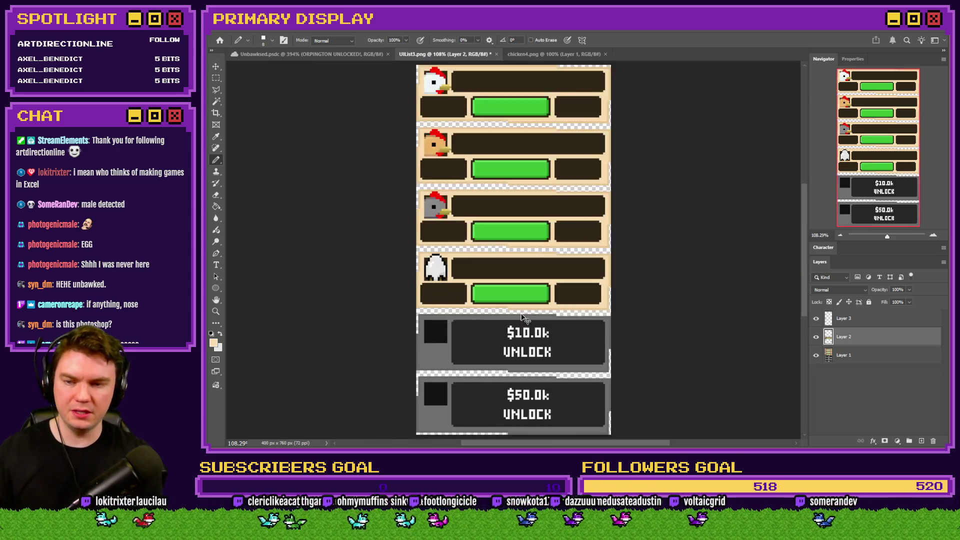
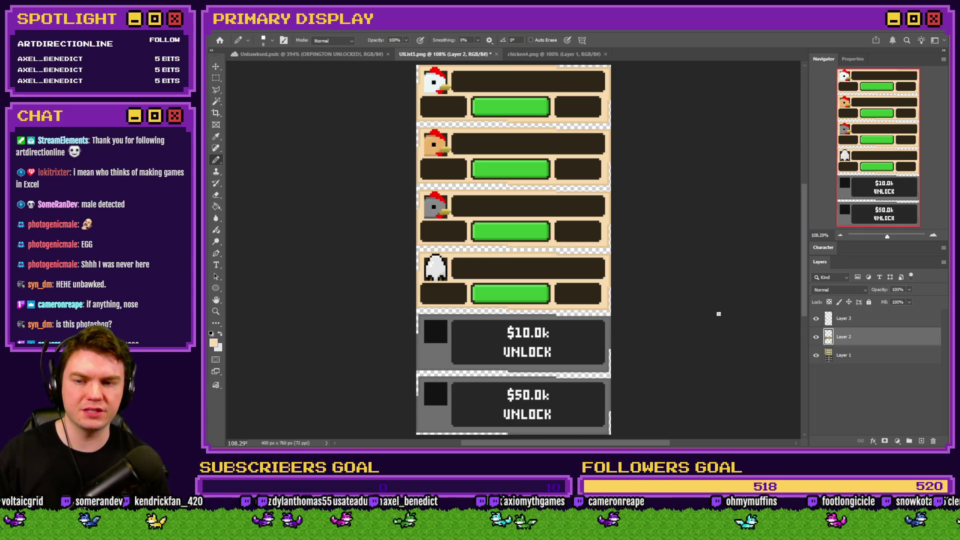
Merge UIList3.png's layers into a single layer and save it as a PNG
click(815, 318)
key(ctrl+z)
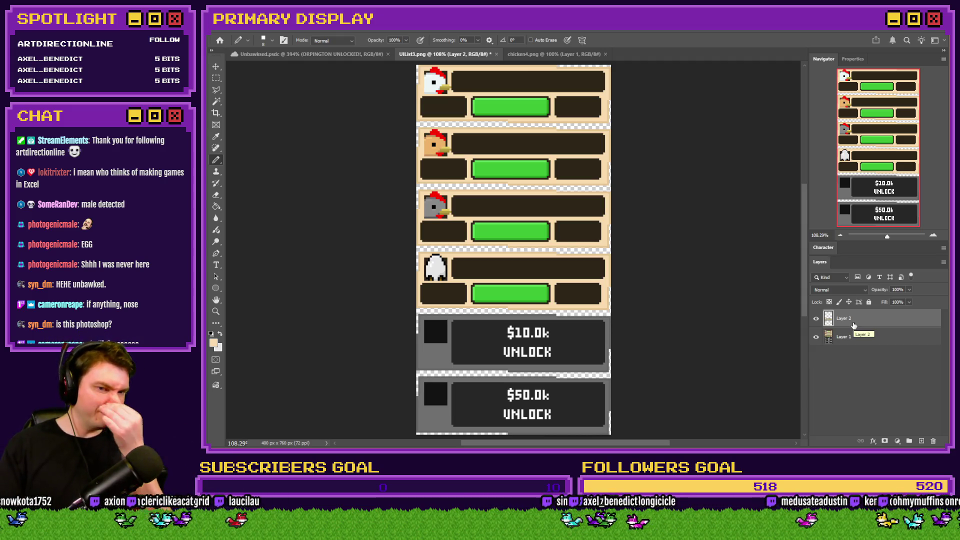
key(ctrl+z)
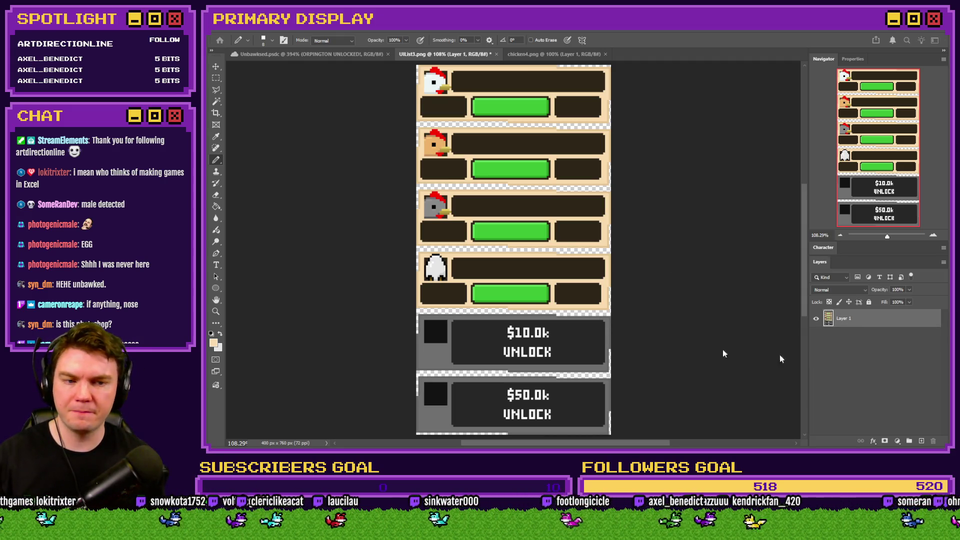
key(ctrl+s)
key(Return)
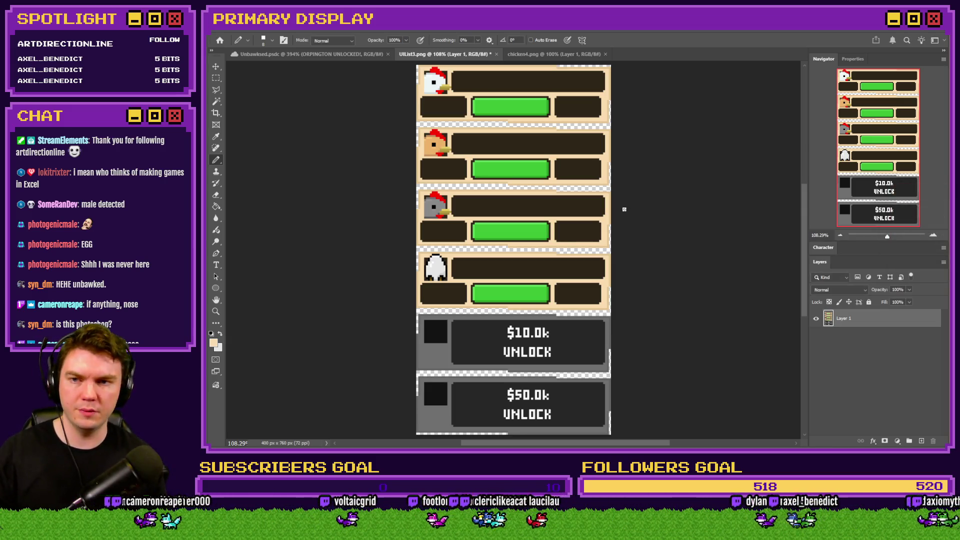
Close the chicken4 egg image and open chicken1, chicken2 and chicken3 from the pictures folder
click(575, 54)
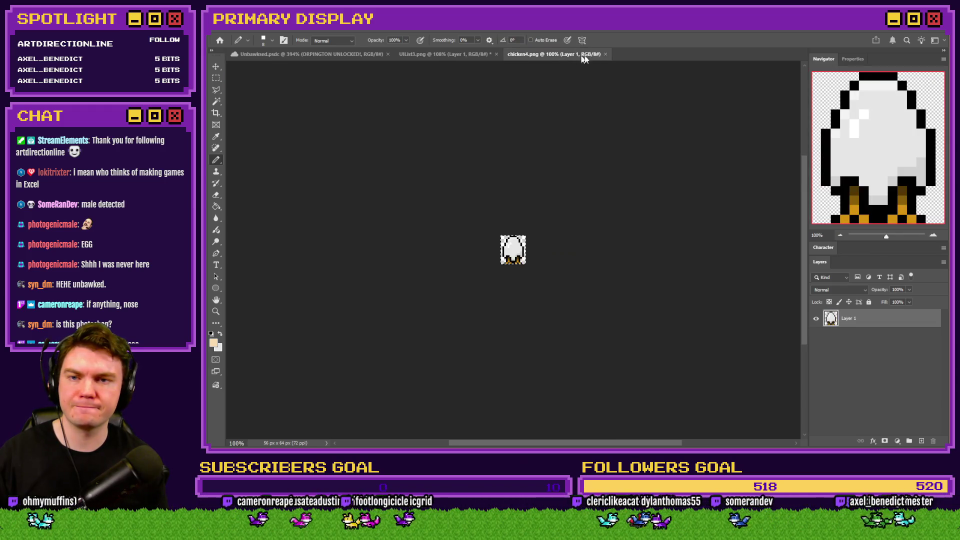
click(605, 54)
click(497, 54)
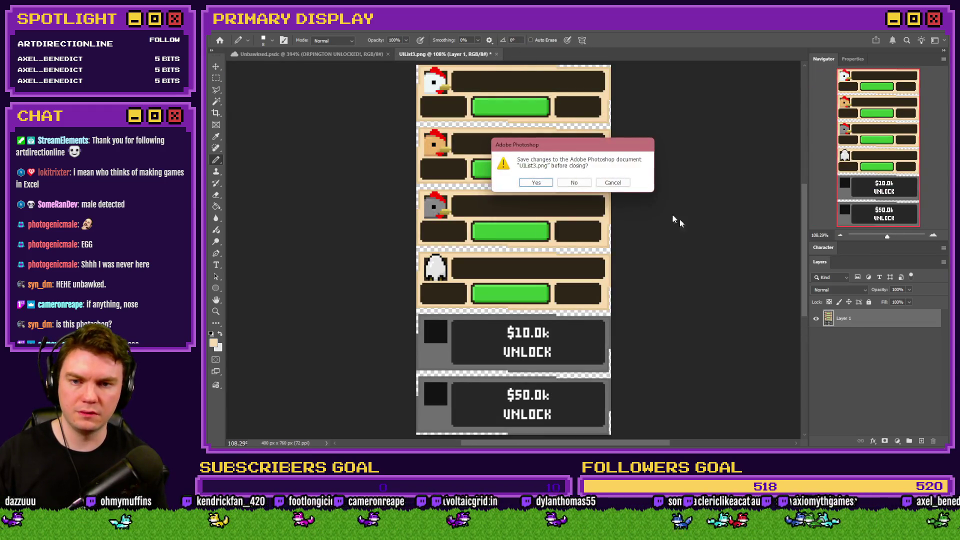
click(613, 182)
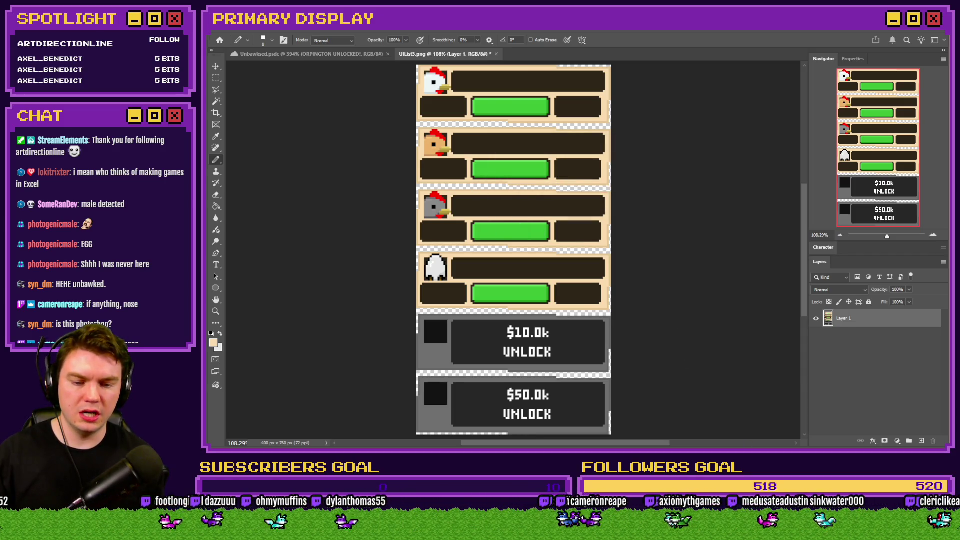
key(alt+Tab)
mouse_move(592, 165)
mouse_down()
mouse_move(628, 256)
mouse_move(959, 320)
mouse_move(720, 145)
mouse_move(647, 34)
mouse_move(650, 57)
mouse_up()
Paste the white chicken from chicken1 into UIList3 as a new layer
click(527, 56)
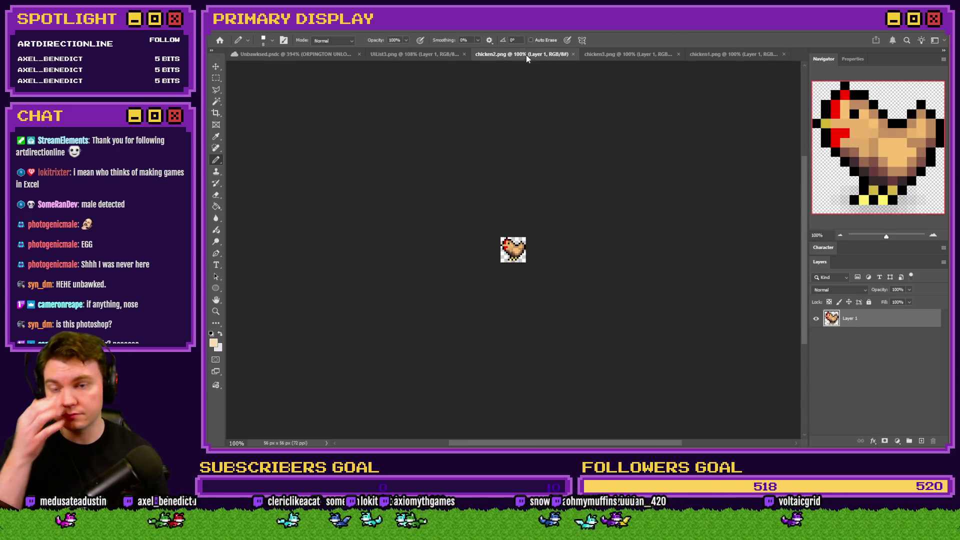
click(622, 58)
click(693, 55)
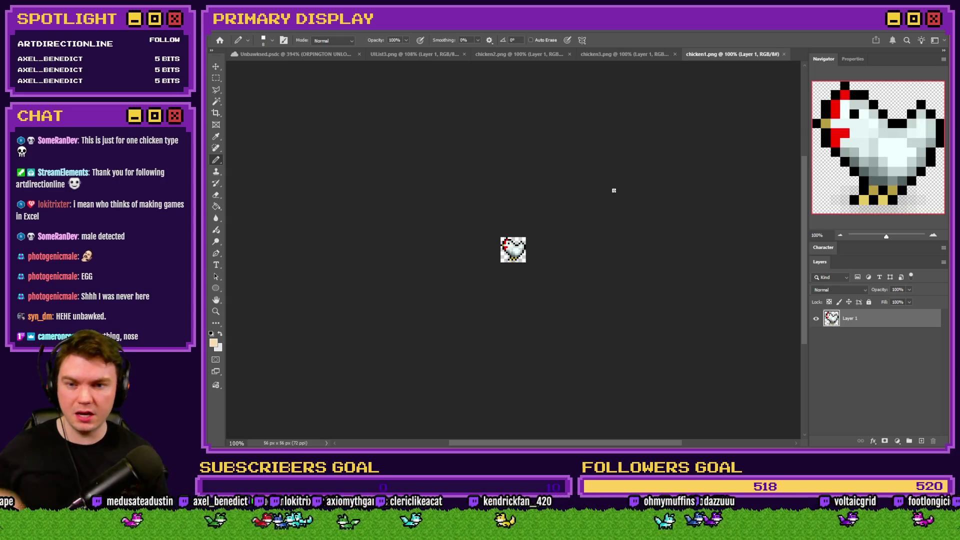
click(395, 54)
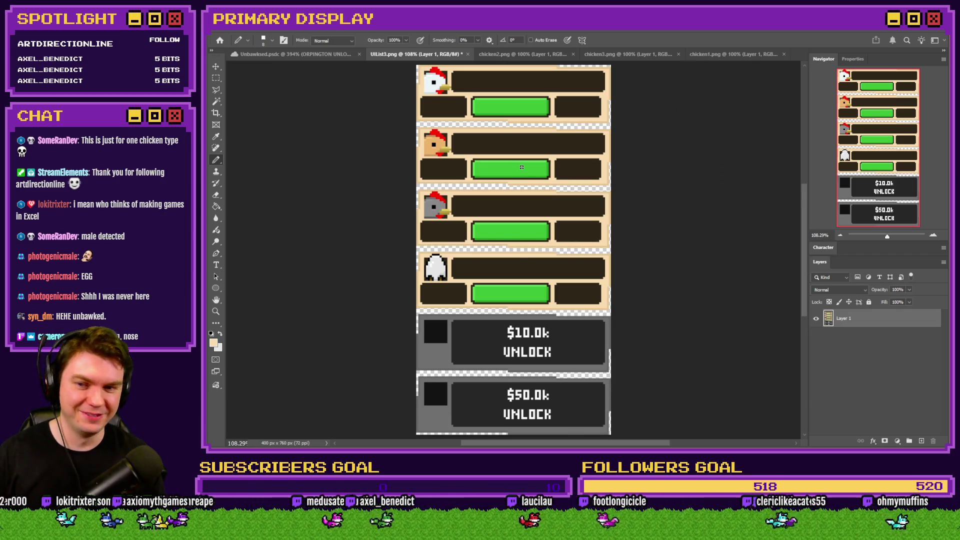
key(ctrl+v)
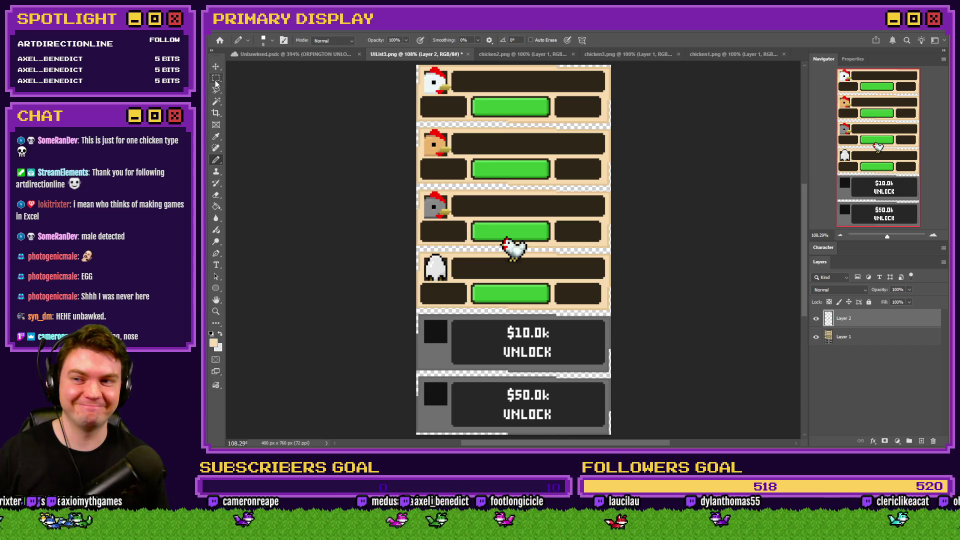
Move the pasted white chicken up onto the first row's card
click(216, 80)
drag(514, 247, 435, 202)
scroll(427, 207, up, 5)
scroll(470, 265, down, 5)
drag(511, 277, 530, 106)
scroll(520, 249, up, 2)
scroll(500, 175, up, 5)
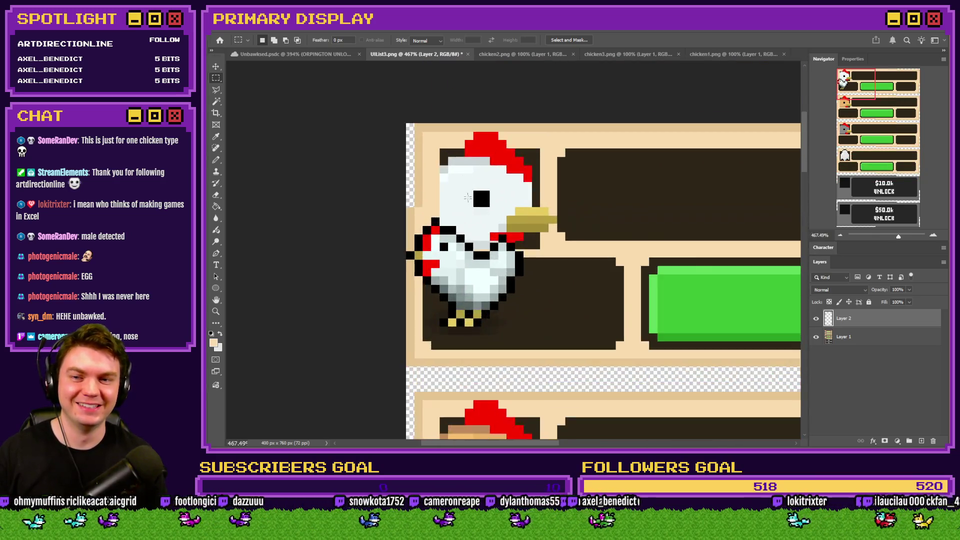
drag(498, 168, 502, 180)
Flip the white chicken horizontally and nudge it into position over row 1
right_click(502, 180)
click(520, 263)
right_click(507, 214)
click(533, 385)
key(Return)
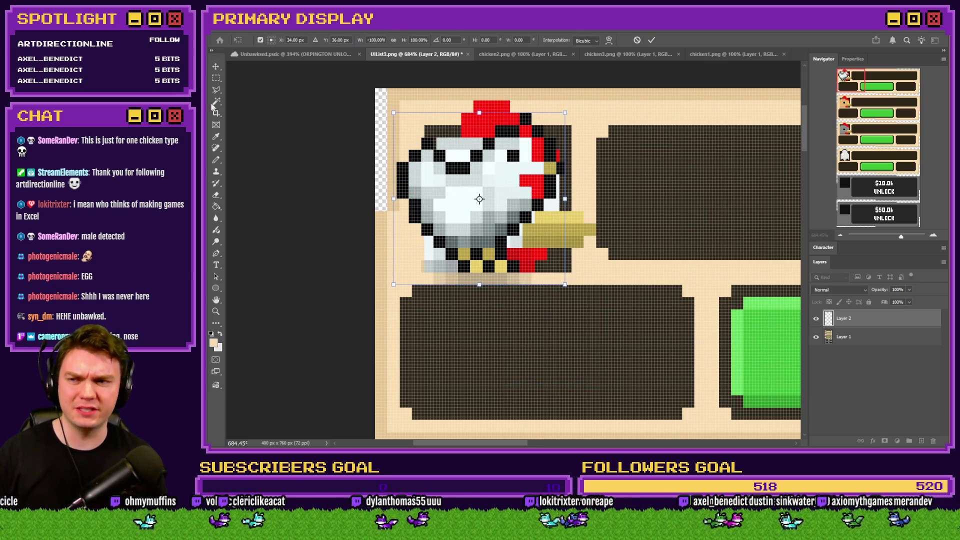
key(m)
mouse_move(427, 187)
mouse_down()
mouse_move(434, 200)
mouse_move(440, 183)
mouse_up()
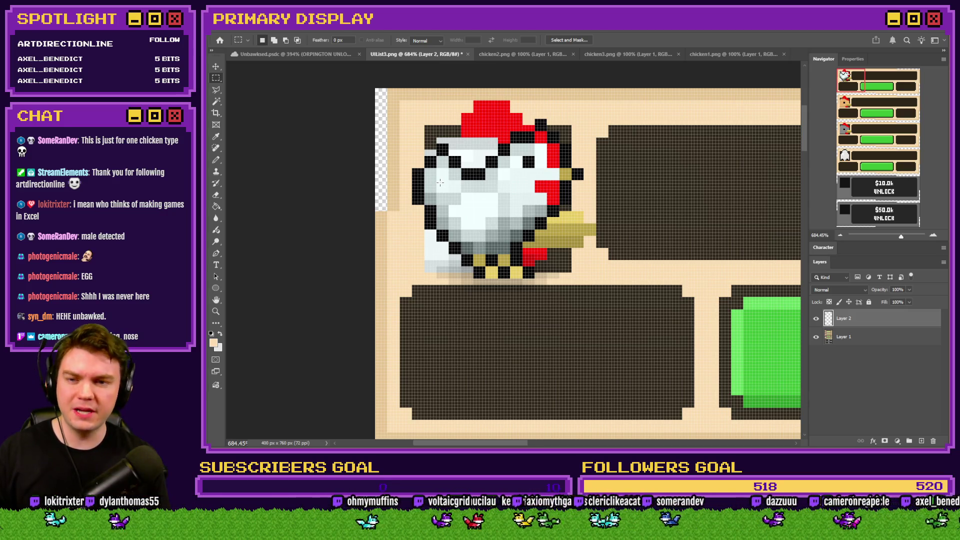
key(Down)
key(Down)
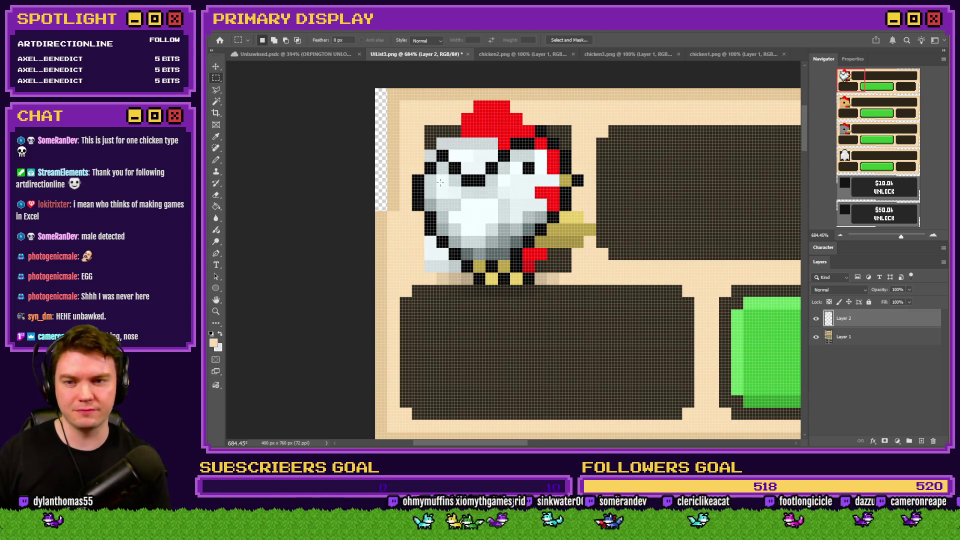
key(Up)
key(Up)
key(Up)
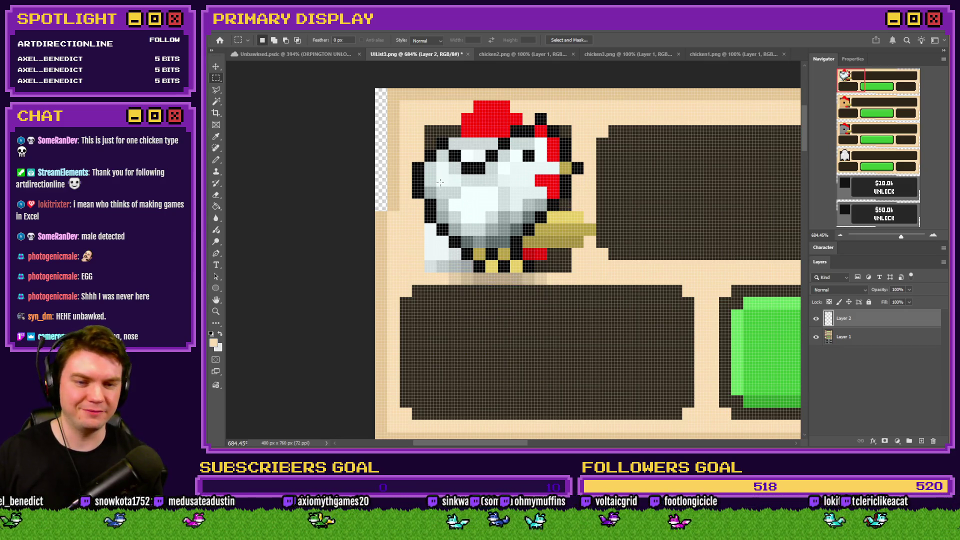
click(886, 343)
Pencil beige over the old chicken's red comb and beak on the list layer
click(215, 160)
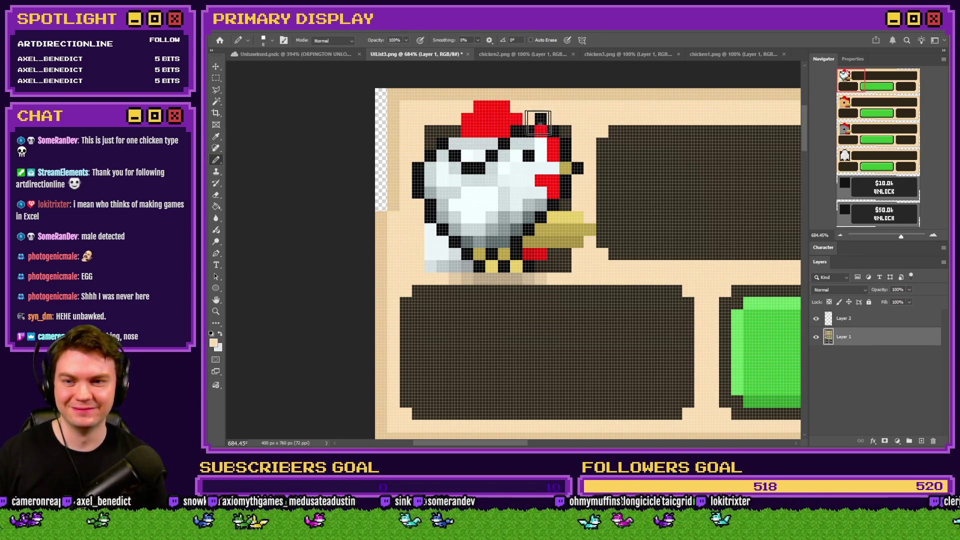
scroll(550, 125, up, 2)
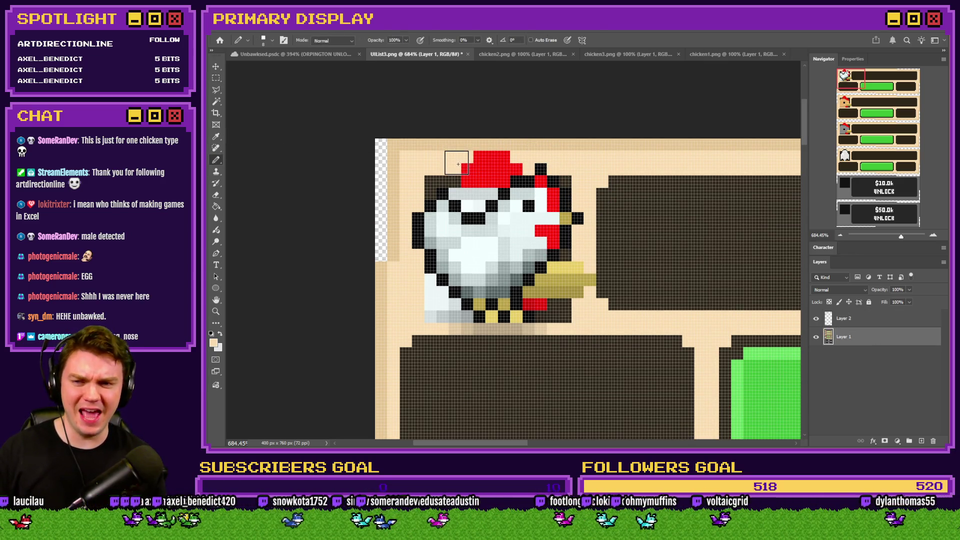
drag(454, 160, 516, 161)
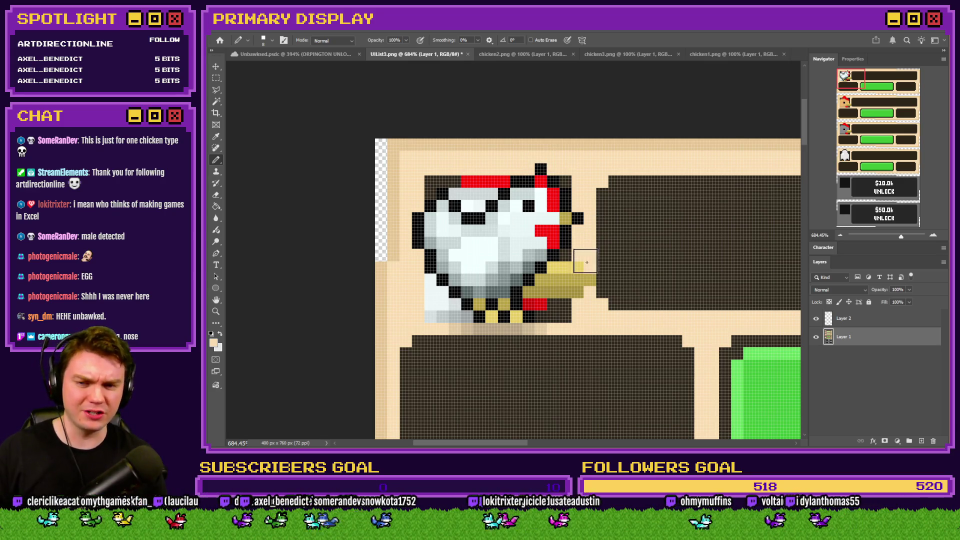
drag(585, 259, 580, 315)
With a black 24 px hard square brush, cover the leftover comb, tail and foot pixels
alt+click(429, 181)
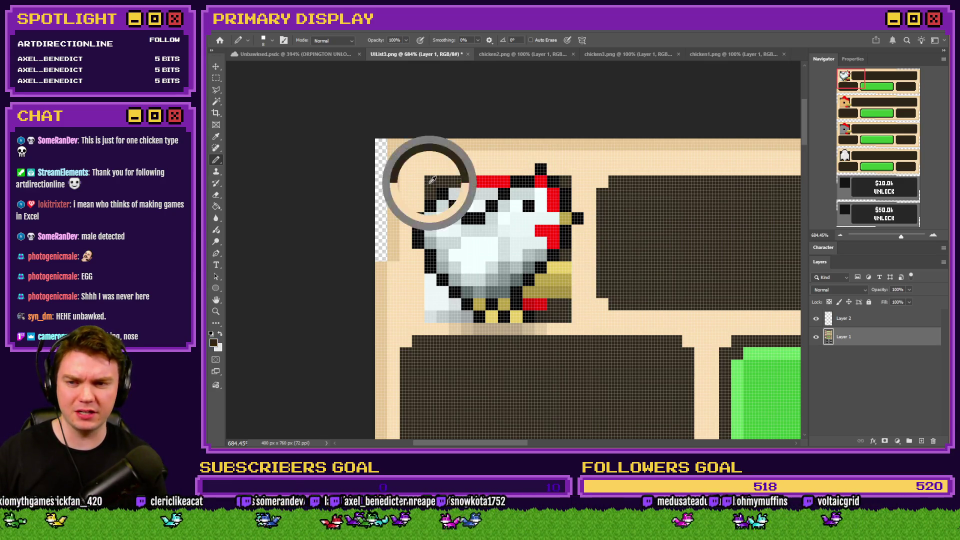
right_click(440, 195)
scroll(650, 359, down, 1)
click(674, 379)
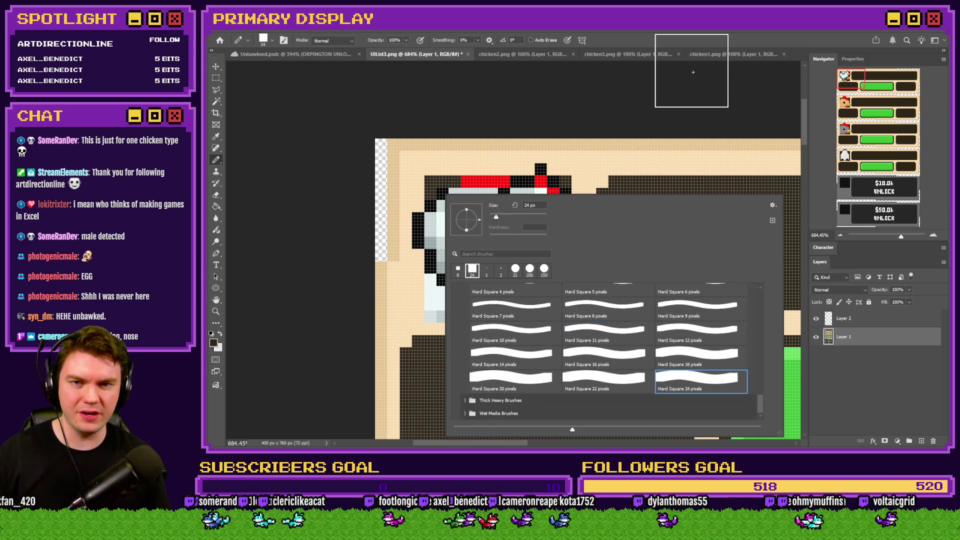
key(Return)
click(461, 214)
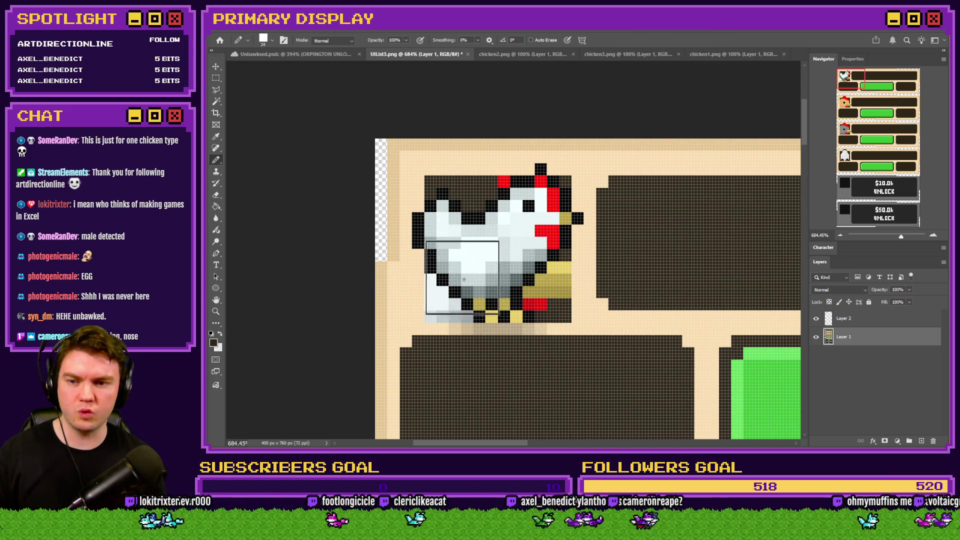
click(462, 287)
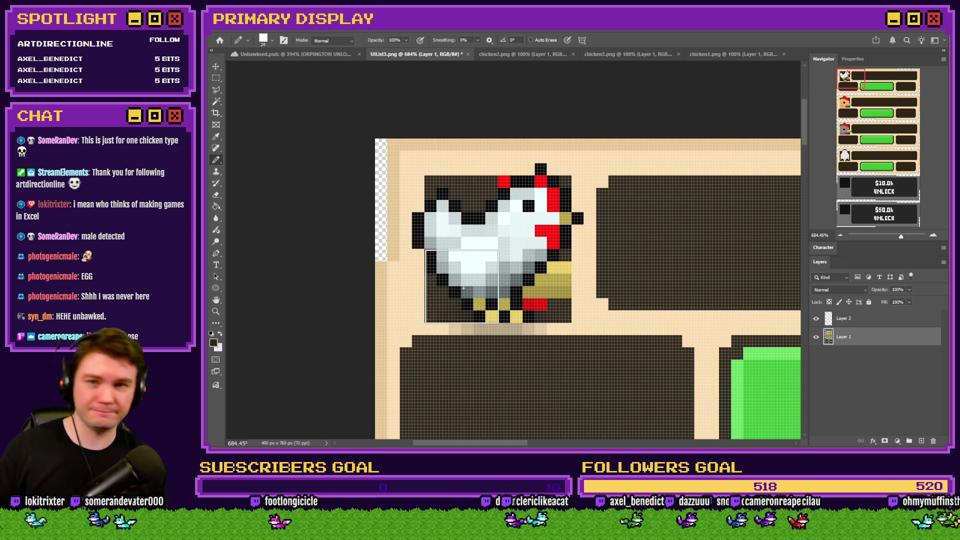
click(533, 286)
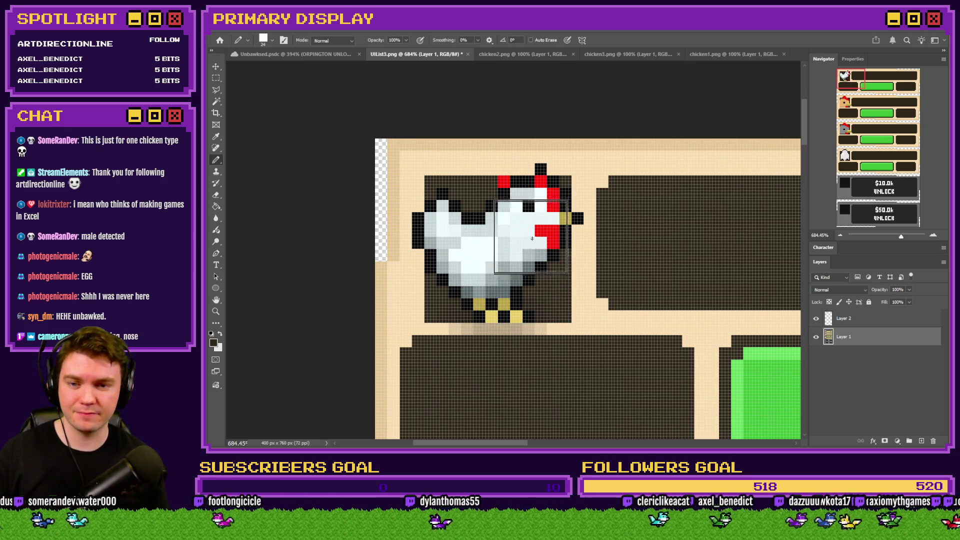
click(533, 214)
Switch the pencil back to a 4 px square brush with the beige background colour
right_click(484, 310)
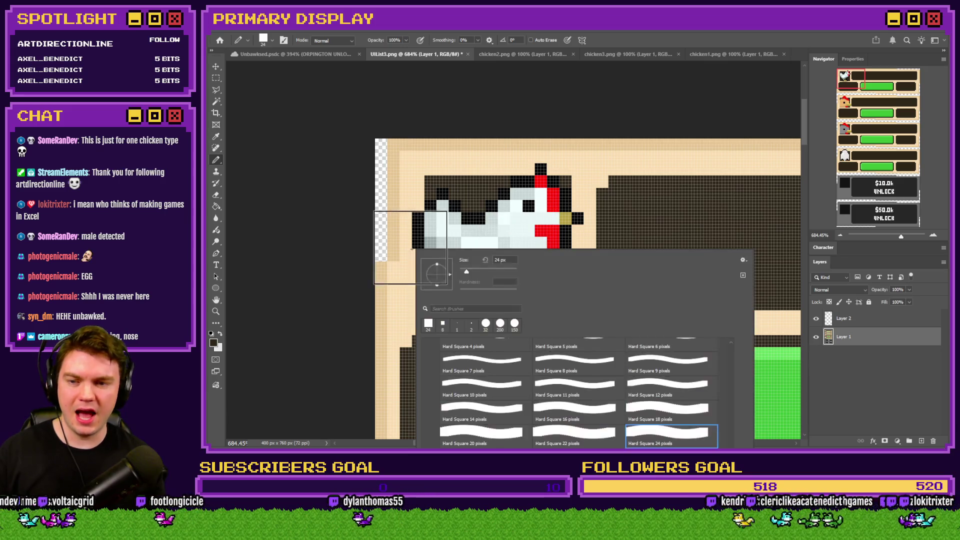
scroll(570, 375, up, 1)
click(653, 361)
click(482, 372)
click(588, 193)
alt+click(460, 333)
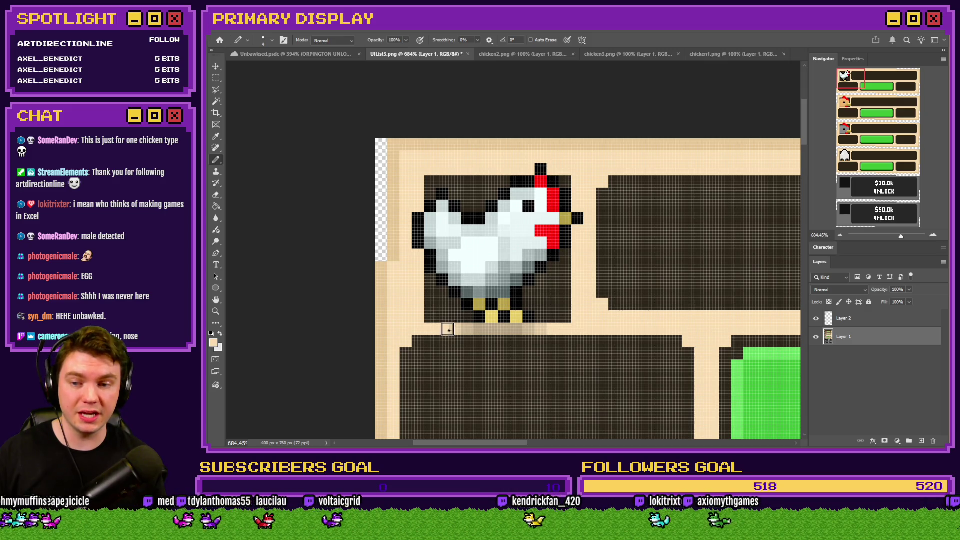
alt+click(607, 330)
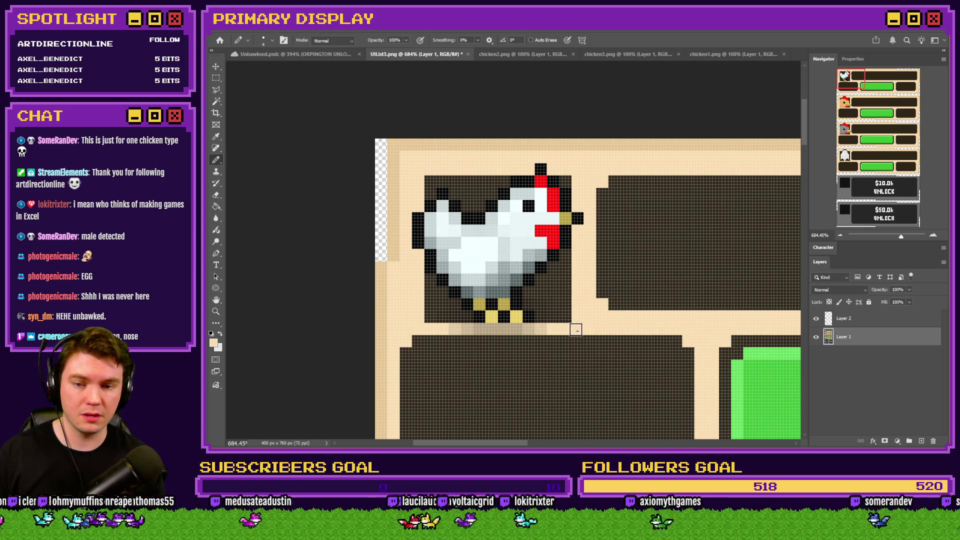
On Layer 2, delete the grey strip under the white chicken and fit the list in view
click(847, 320)
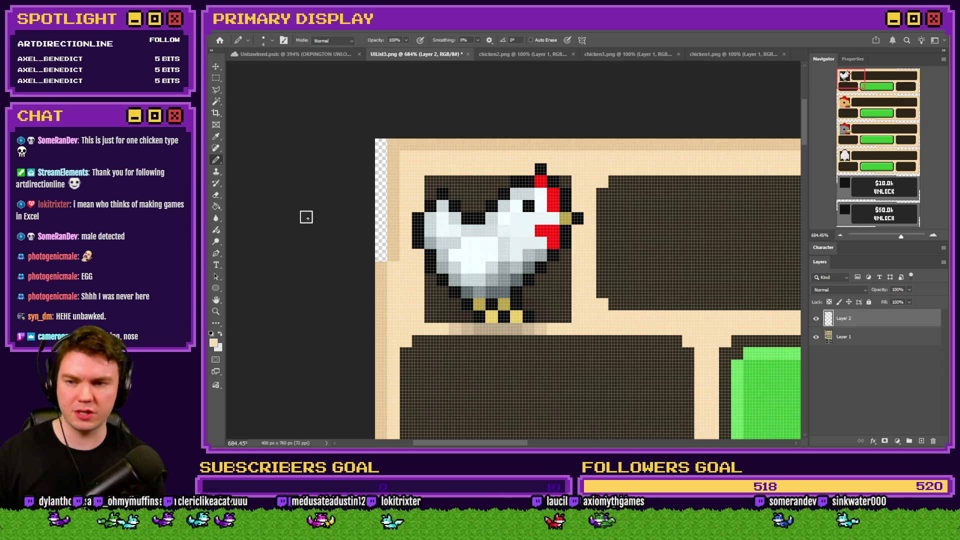
click(216, 78)
mouse_move(604, 371)
mouse_down()
mouse_move(368, 326)
mouse_move(386, 313)
mouse_move(370, 320)
mouse_up()
key(Delete)
key(ctrl+d)
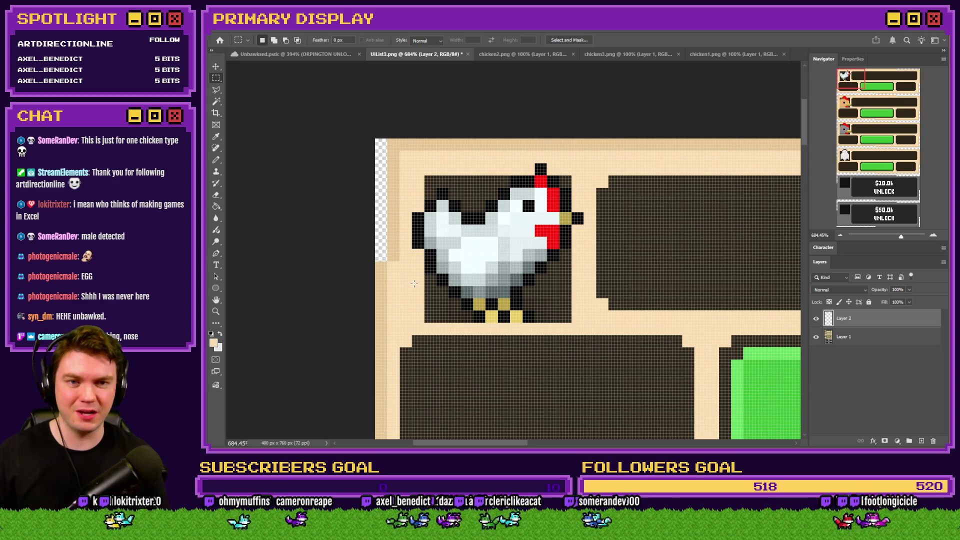
key(ctrl+0)
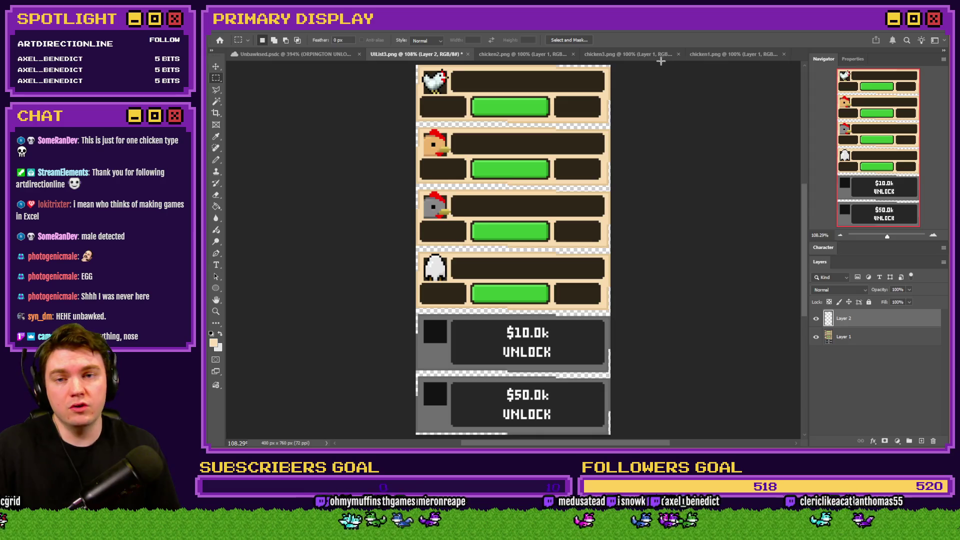
Copy the brown chicken from chicken2.png into the upgrade list document
click(625, 55)
click(719, 55)
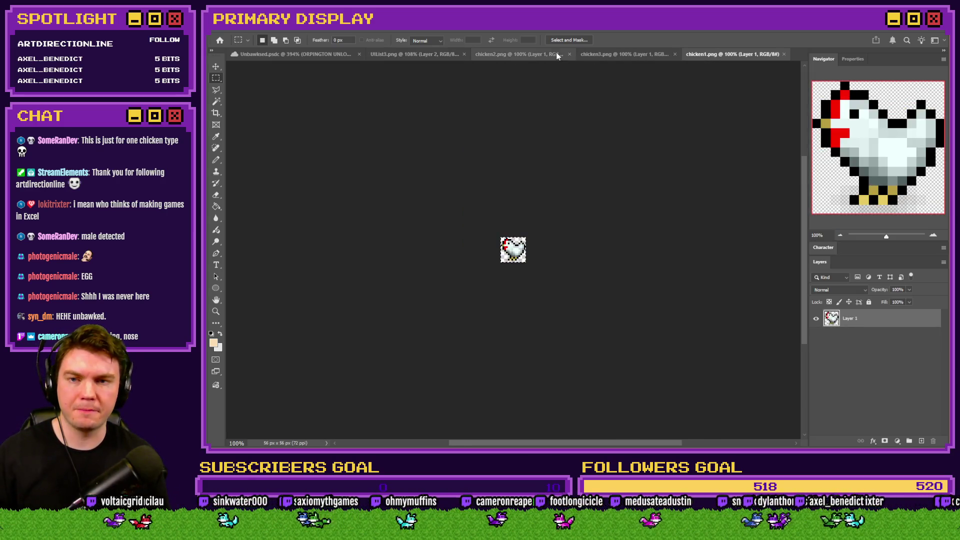
click(525, 55)
mouse_move(422, 62)
mouse_down()
mouse_move(405, 60)
mouse_move(484, 156)
mouse_move(475, 204)
mouse_move(525, 206)
mouse_move(417, 134)
mouse_move(417, 233)
mouse_move(384, 171)
mouse_up()
scroll(417, 134, up, 3)
click(731, 55)
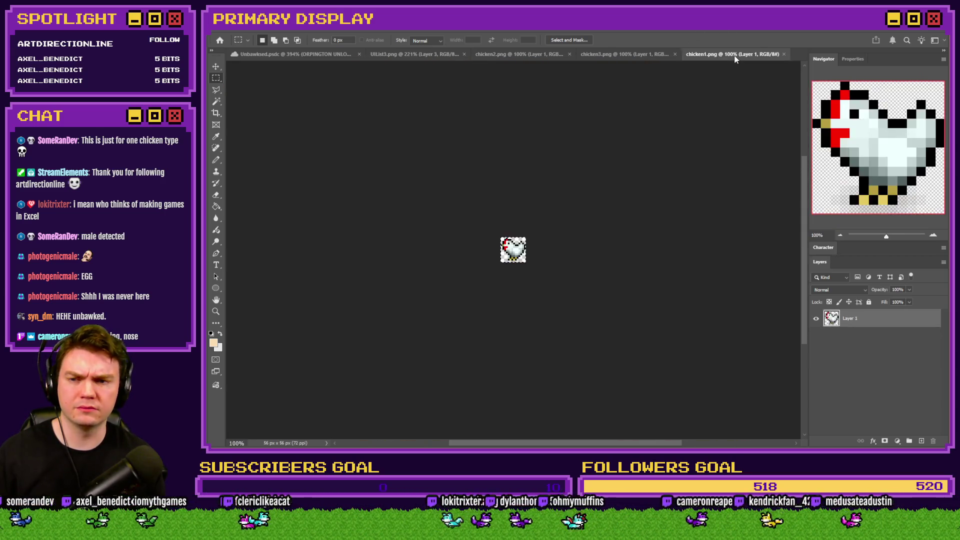
click(500, 54)
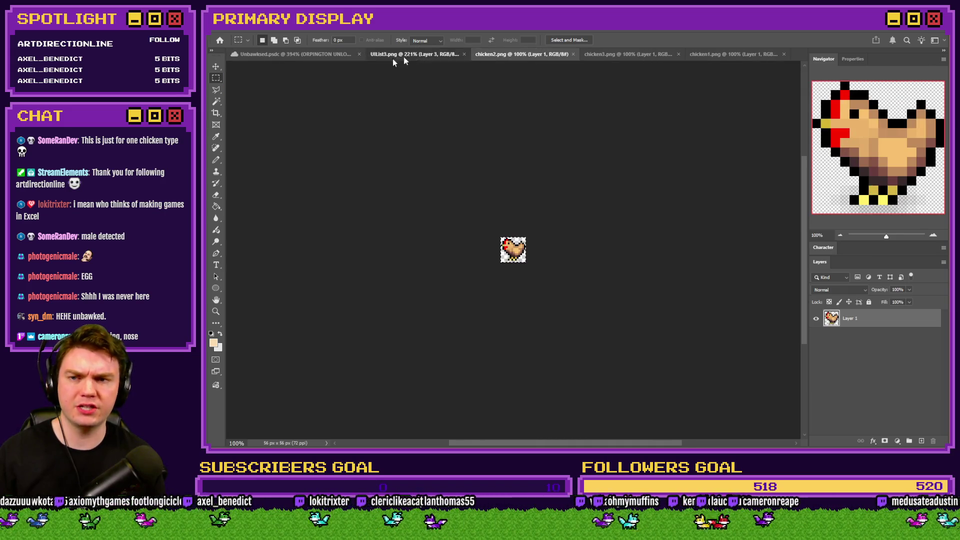
click(407, 55)
Mirror the brown chicken horizontally with Free Transform and commit it
right_click(391, 240)
click(452, 326)
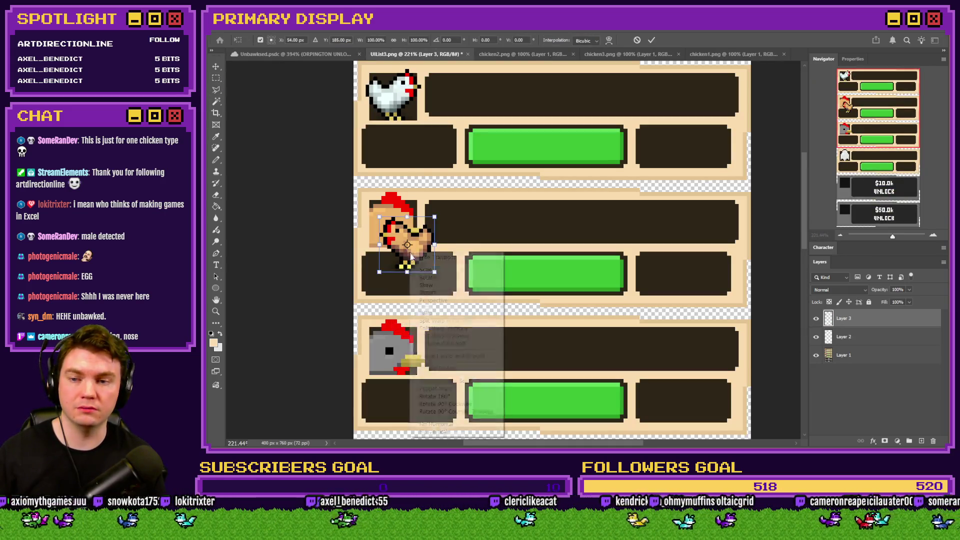
right_click(414, 251)
click(435, 424)
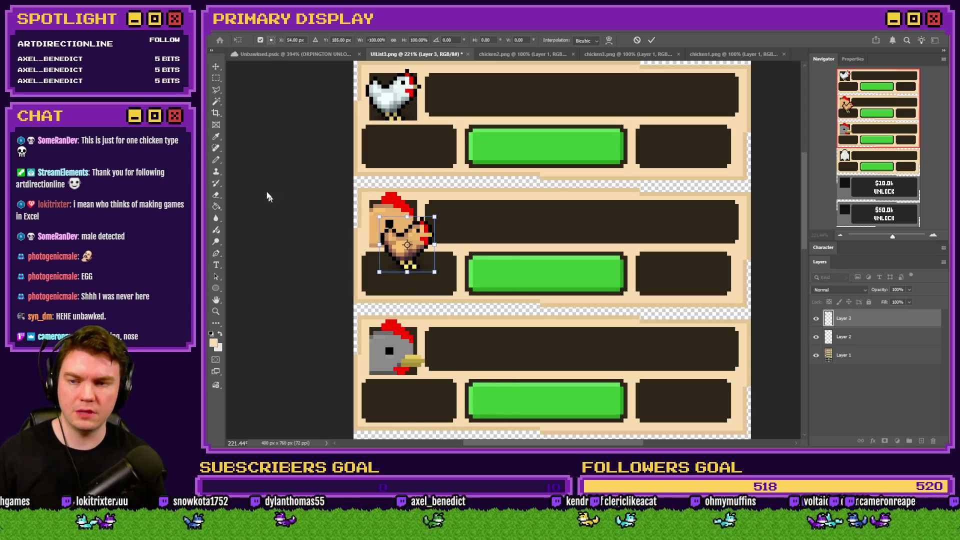
click(216, 78)
Nudge the brown chicken up one pixel, then select Layer 1 holding the old icon
scroll(399, 236, up, 6)
drag(336, 161, 335, 151)
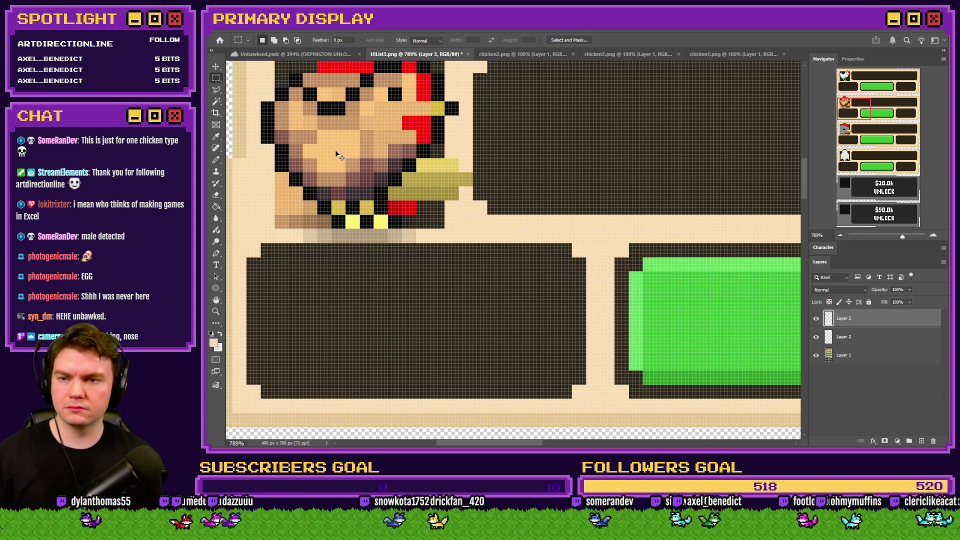
scroll(336, 154, down, 4)
scroll(425, 207, up, 2)
scroll(425, 207, up, 3)
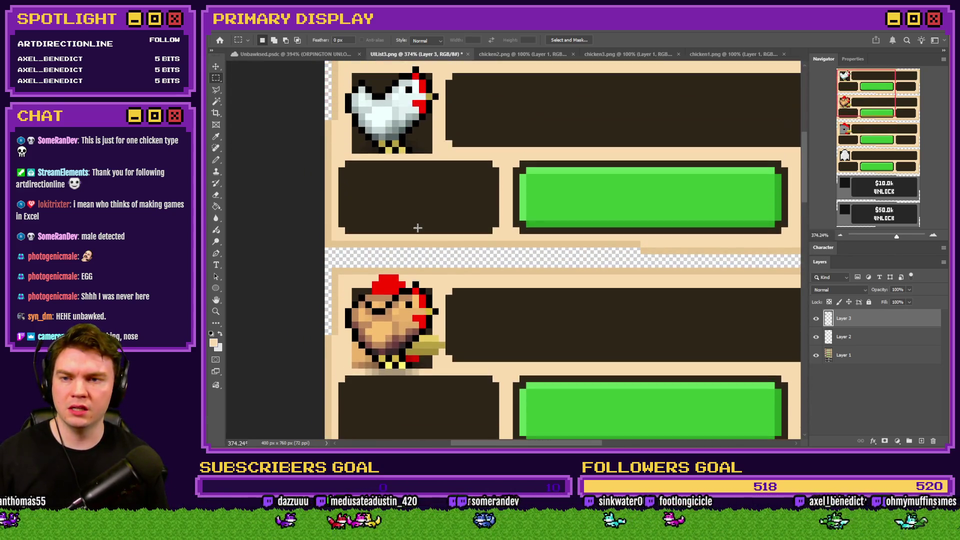
scroll(419, 229, down, 3)
scroll(370, 235, up, 4)
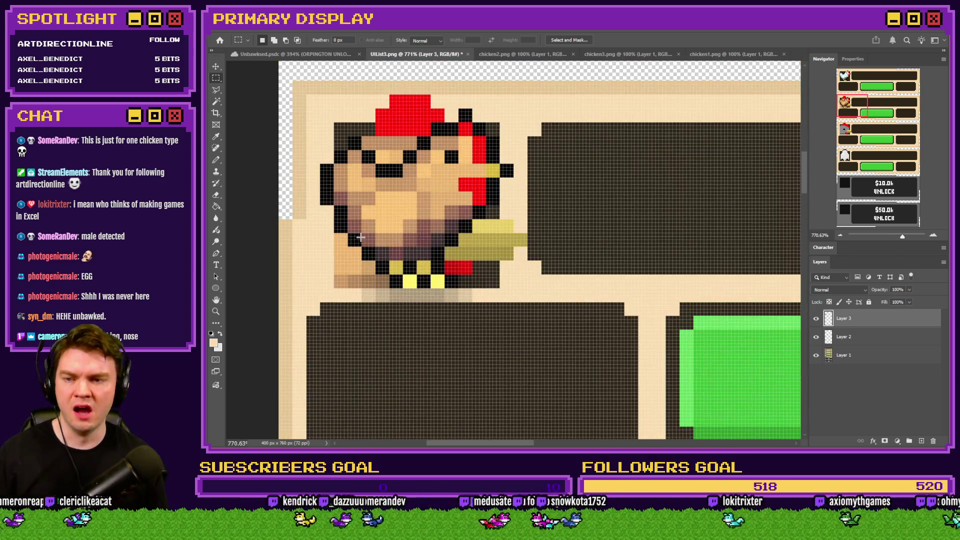
click(876, 336)
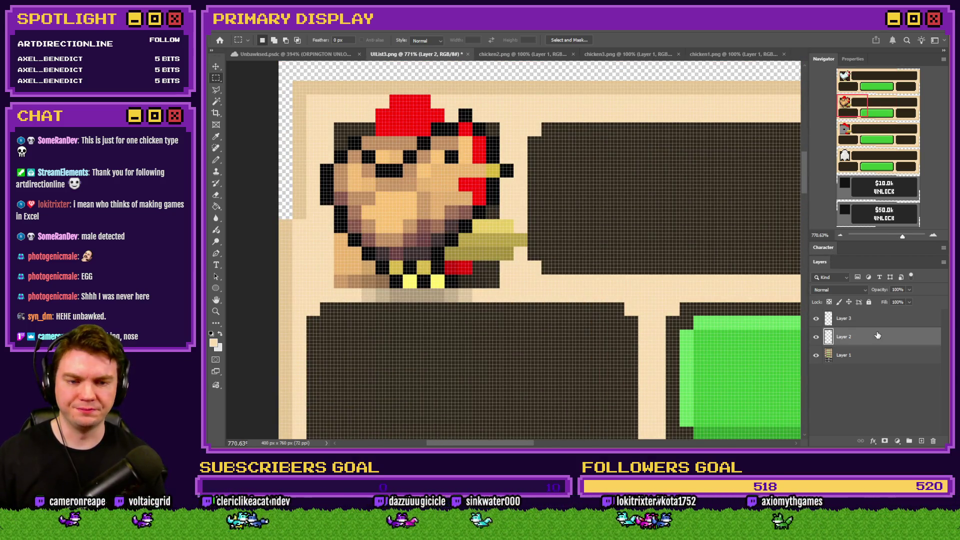
click(866, 358)
Pencil cream over the old icon's red crest and protruding beak pixels
click(218, 160)
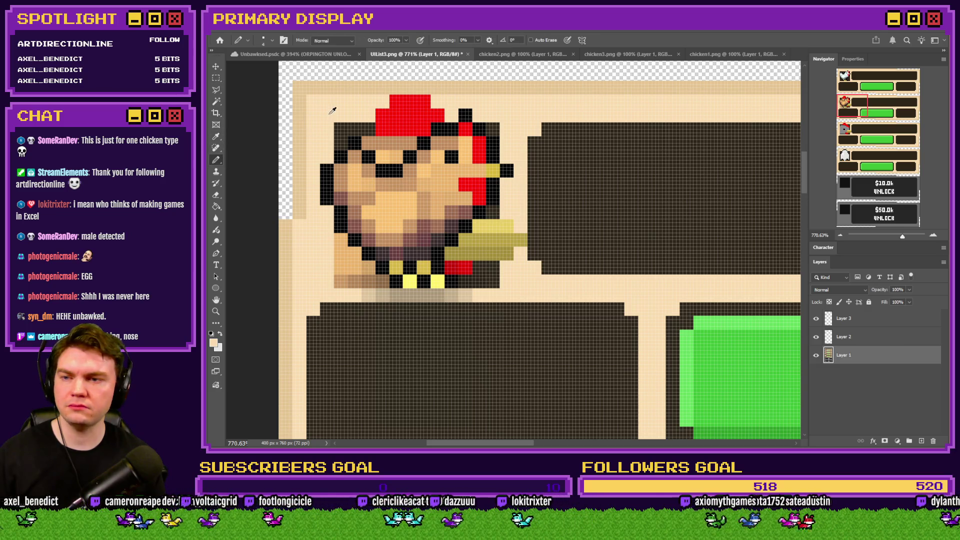
right_click(331, 111)
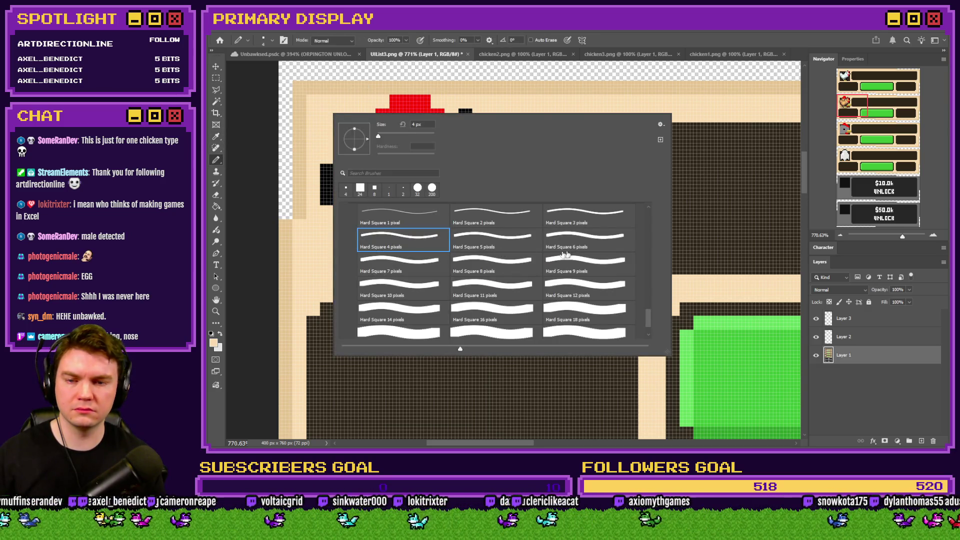
key(Return)
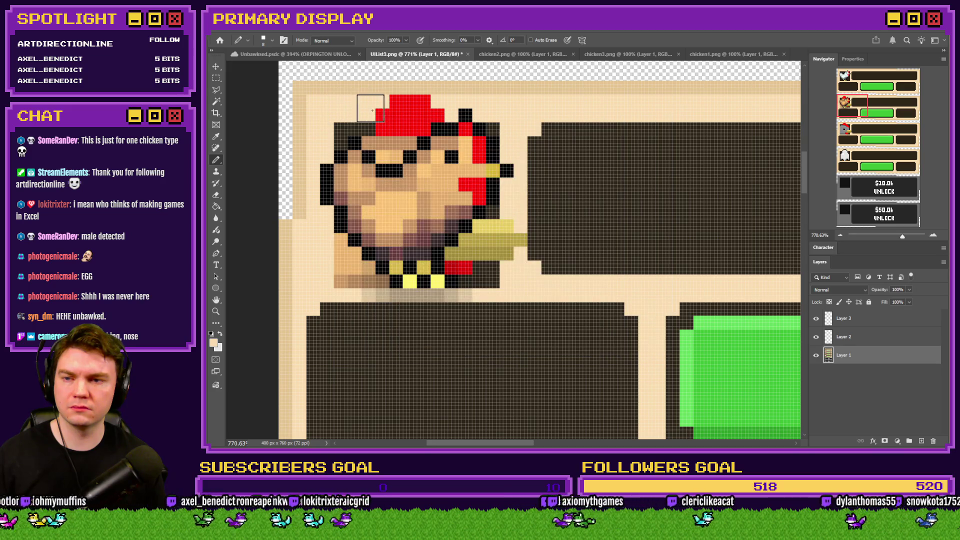
drag(371, 108, 491, 107)
drag(513, 227, 511, 282)
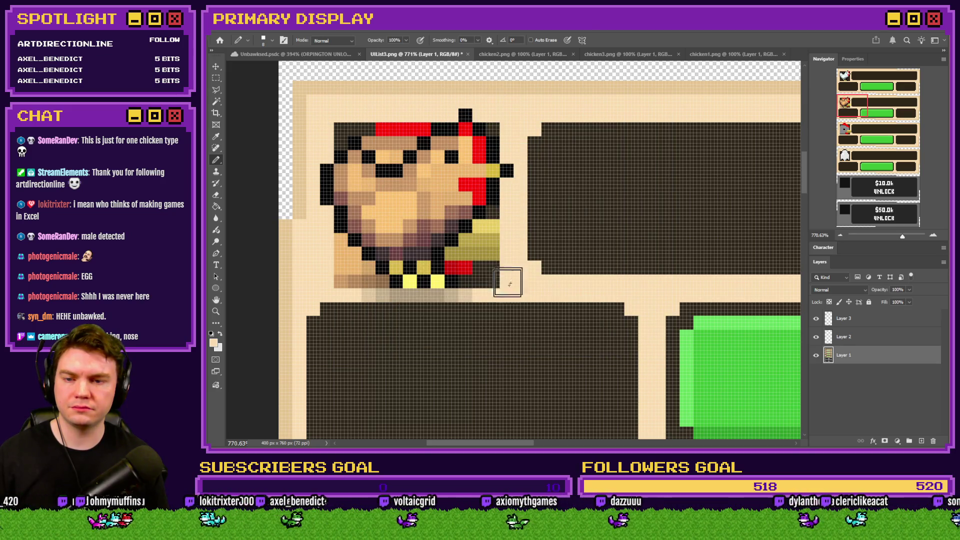
With the dark icon colour and a 24 px square brush, darken the old head and wing pixels
alt+click(344, 131)
right_click(344, 131)
click(350, 151)
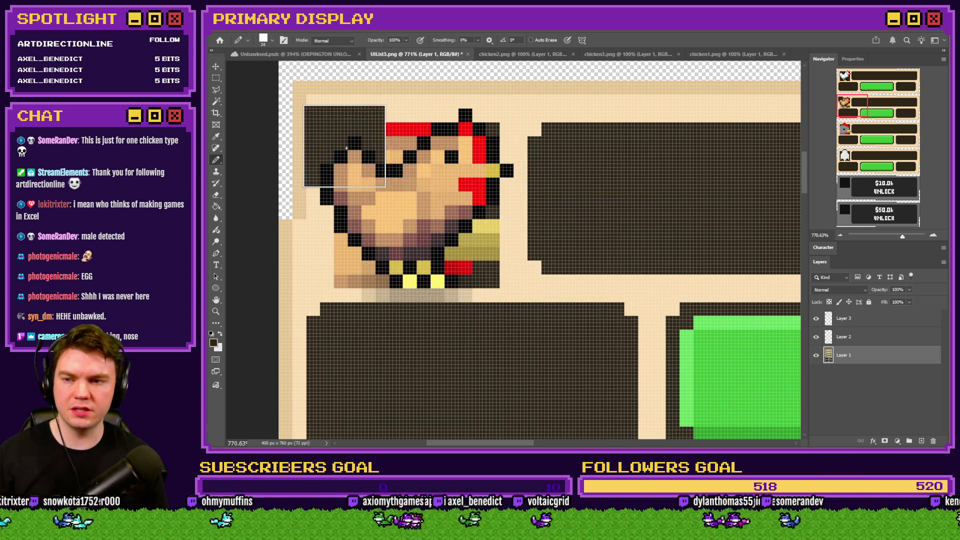
click(454, 163)
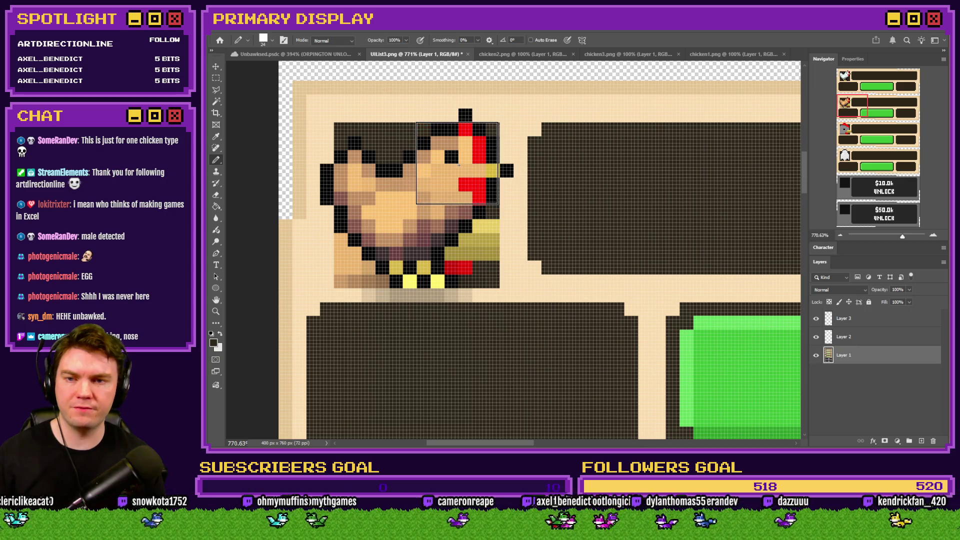
click(458, 245)
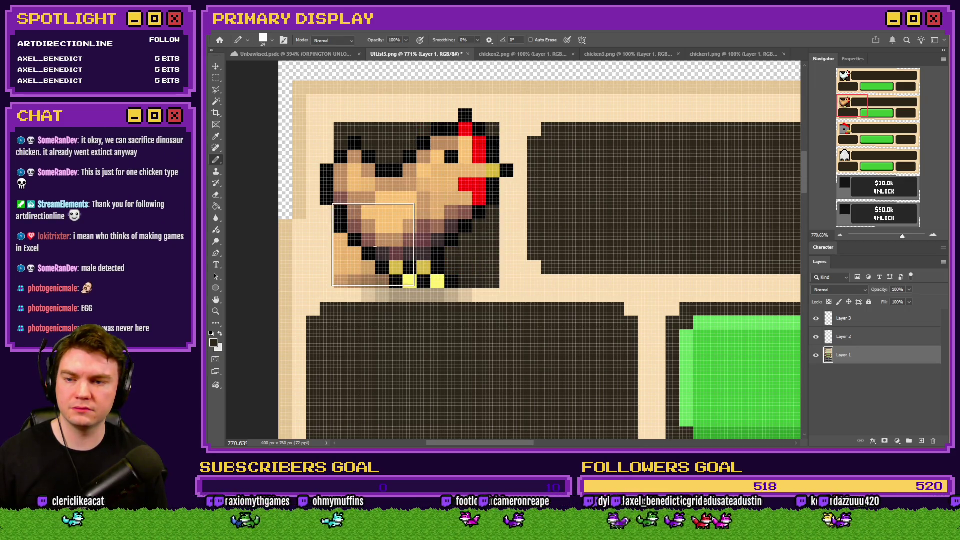
Switch back to a 4 px square brush with the beige background colour
right_click(357, 214)
scroll(506, 336, up, 1)
click(425, 322)
alt+click(321, 242)
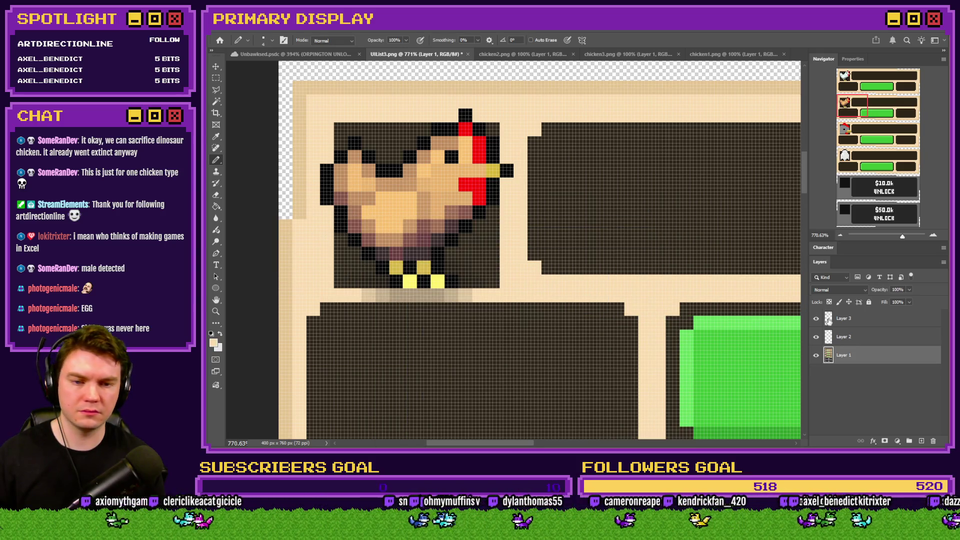
On Layer 3, select the strip around the brown chicken's feet
click(823, 319)
click(216, 78)
drag(561, 360, 293, 289)
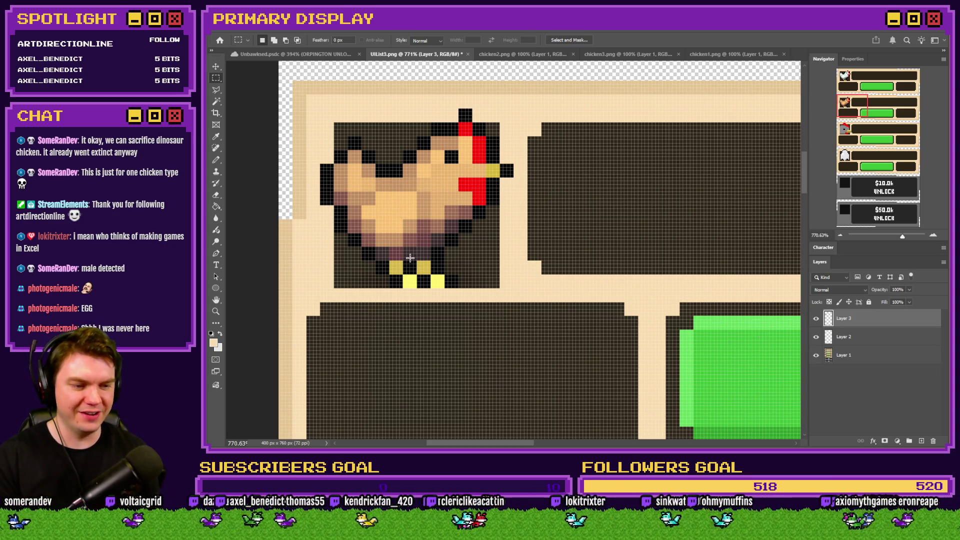
scroll(410, 258, down, 5)
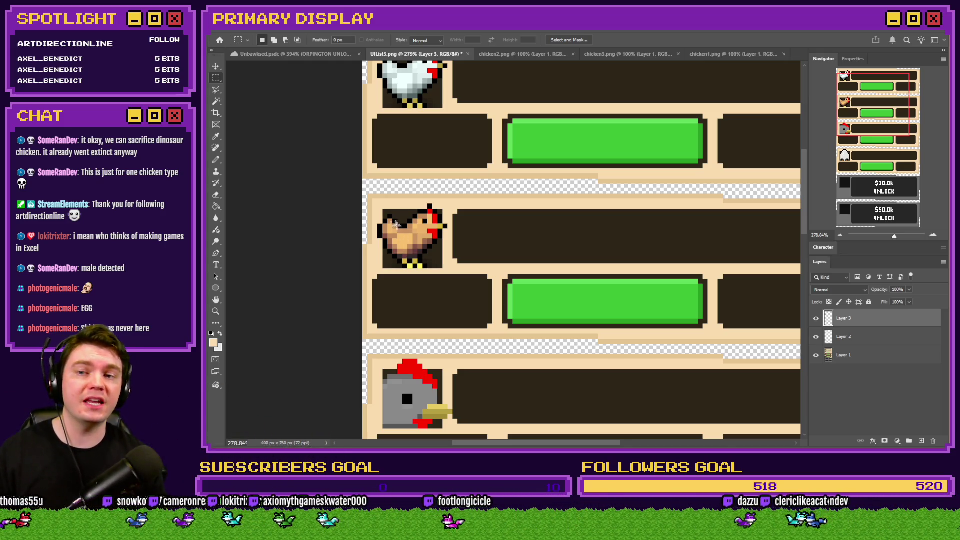
Bring the grey chicken from chicken3.png onto the third row's chicken icon
click(621, 55)
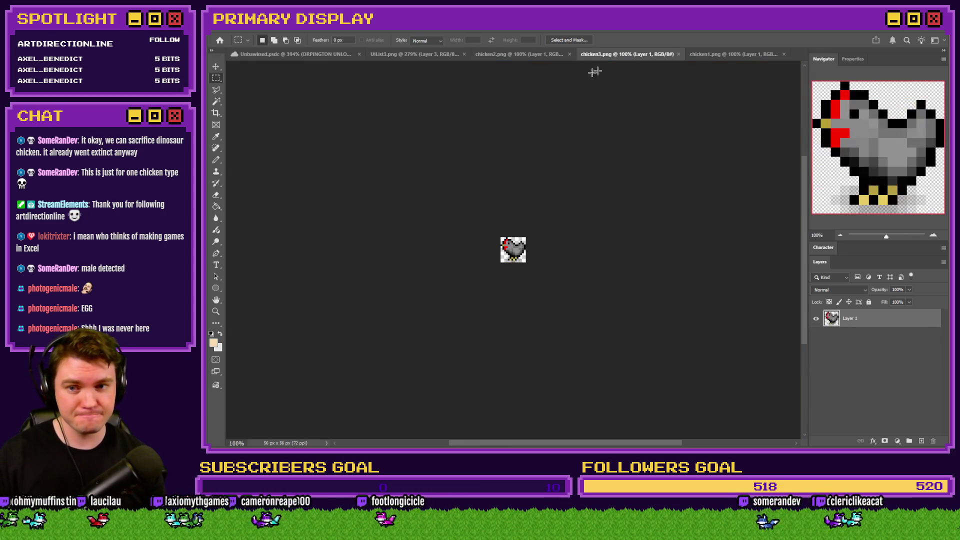
mouse_move(390, 79)
mouse_down()
mouse_move(415, 56)
mouse_move(555, 242)
mouse_move(379, 350)
mouse_move(370, 345)
mouse_up()
scroll(363, 330, down, 2)
scroll(363, 330, up, 3)
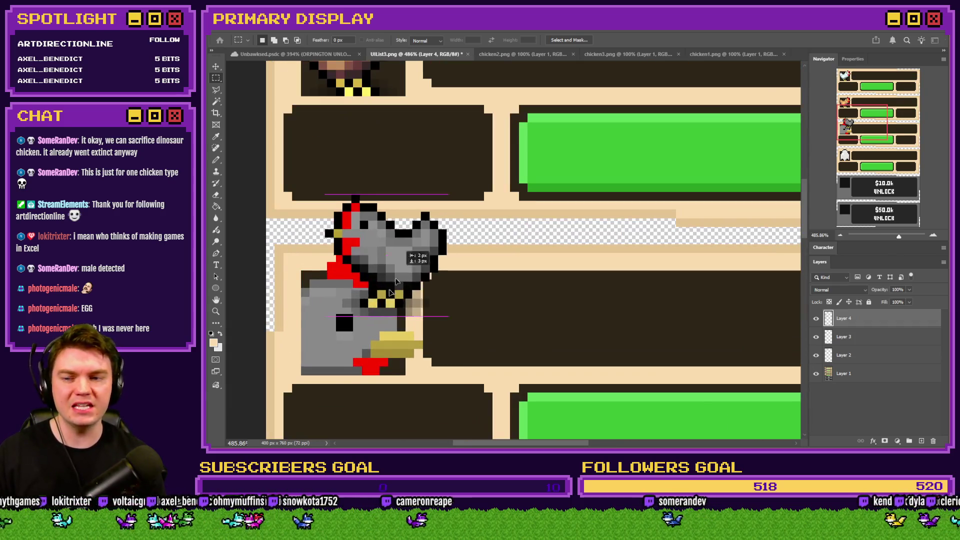
drag(400, 275, 371, 332)
Flip the grey chicken horizontally to face right, then select the background list layer
right_click(371, 333)
click(394, 422)
right_click(378, 340)
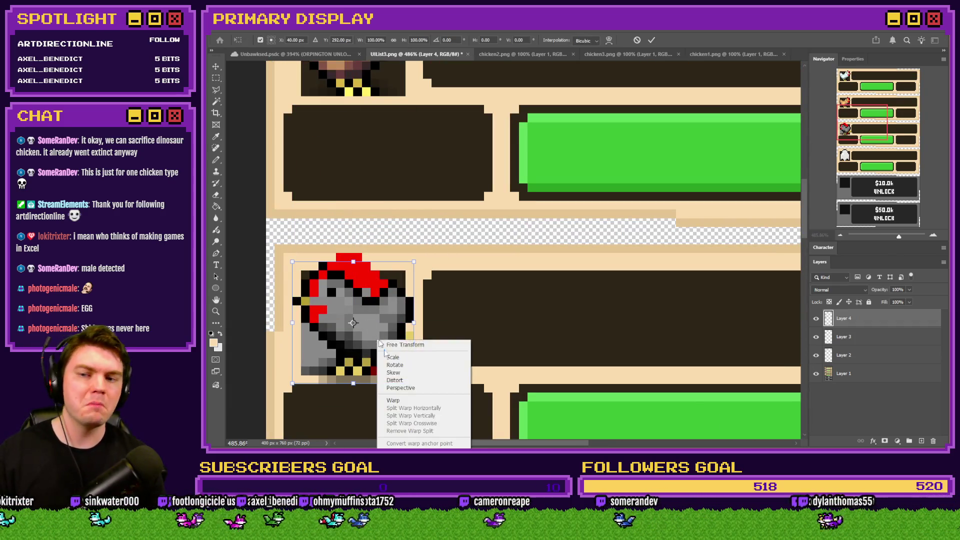
key(Escape)
key(Return)
key(m)
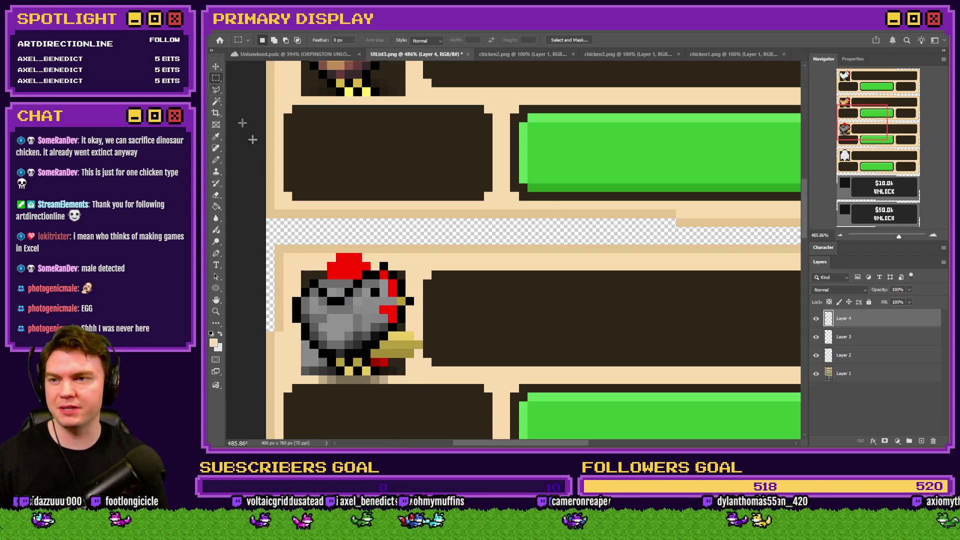
scroll(296, 323, up, 2)
scroll(296, 323, up, 3)
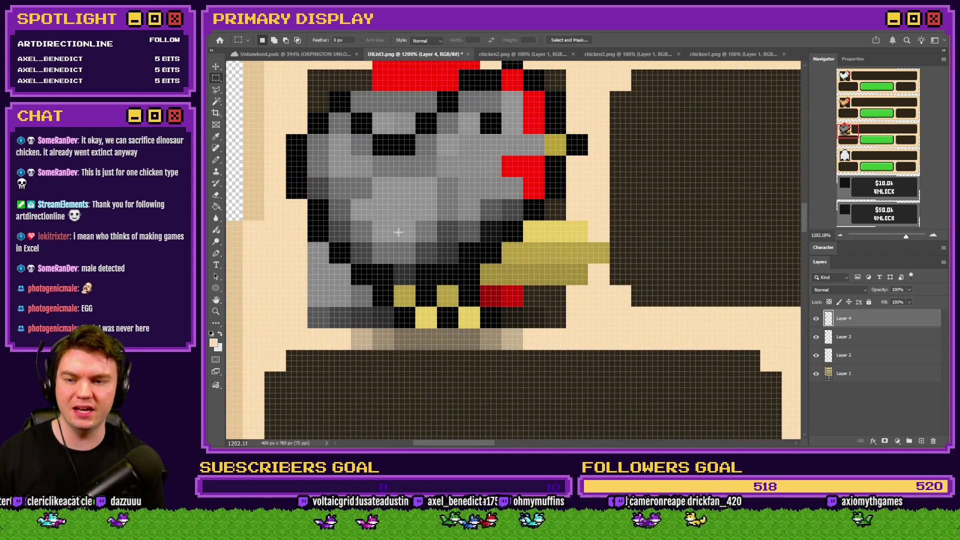
scroll(367, 232, down, 3)
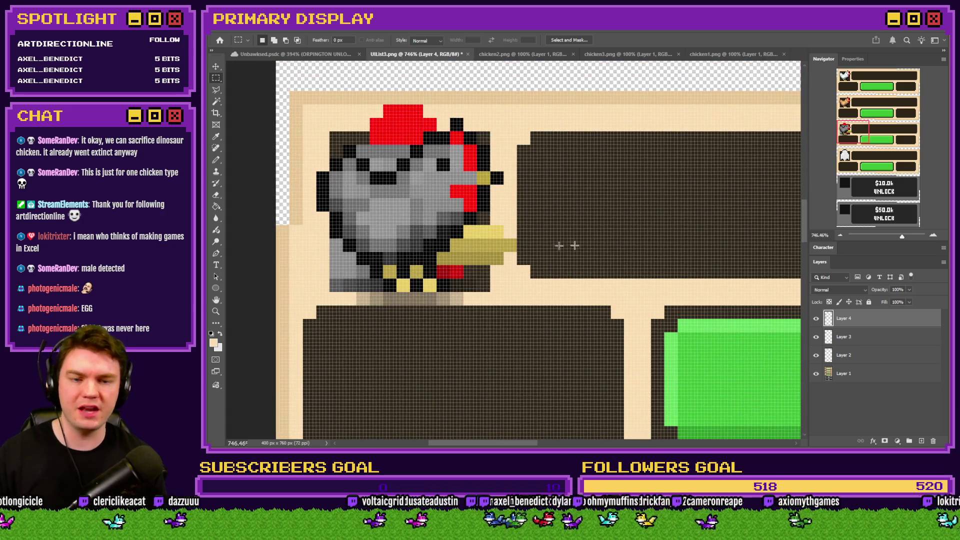
click(872, 376)
On Layer 1, paint out the old red comb and stray yellow and red pixels with hard square brushes
click(216, 160)
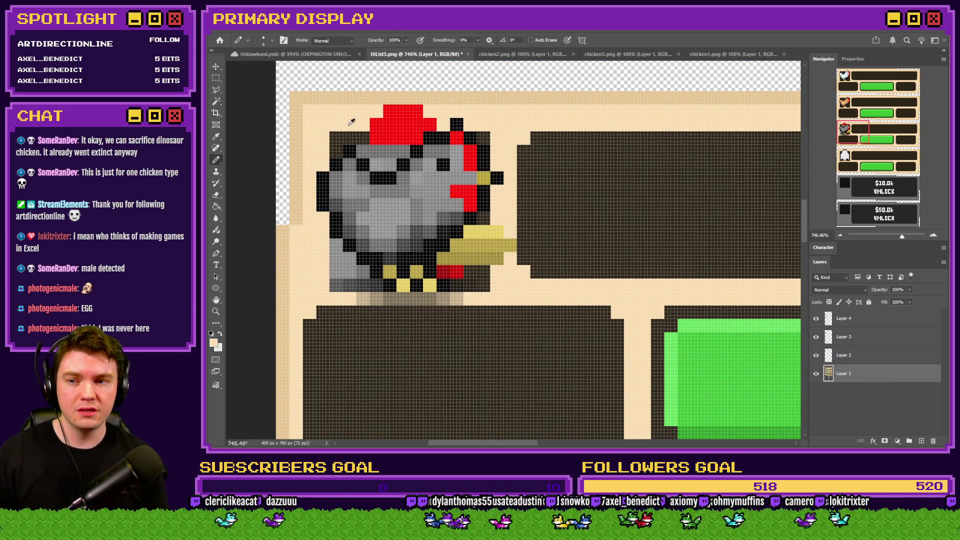
right_click(359, 114)
click(519, 244)
click(334, 118)
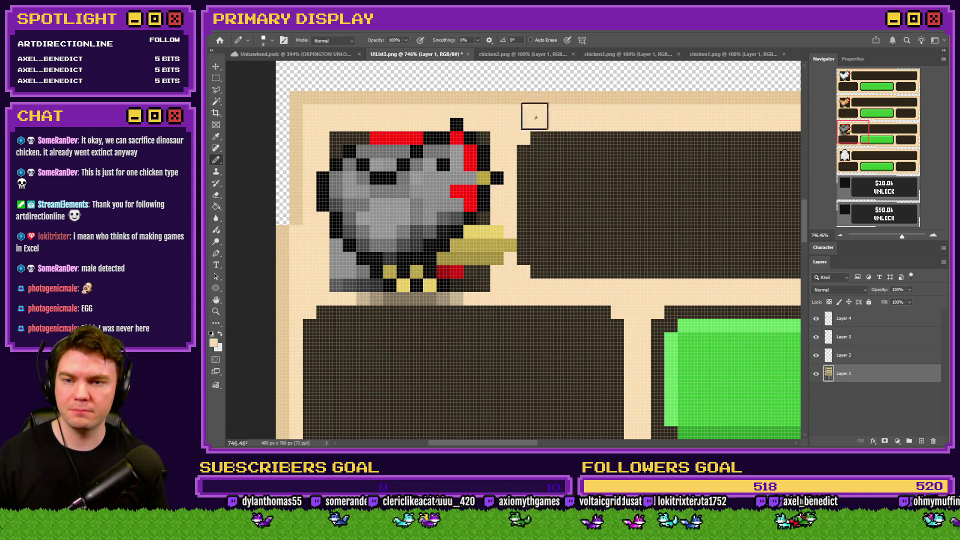
right_click(518, 275)
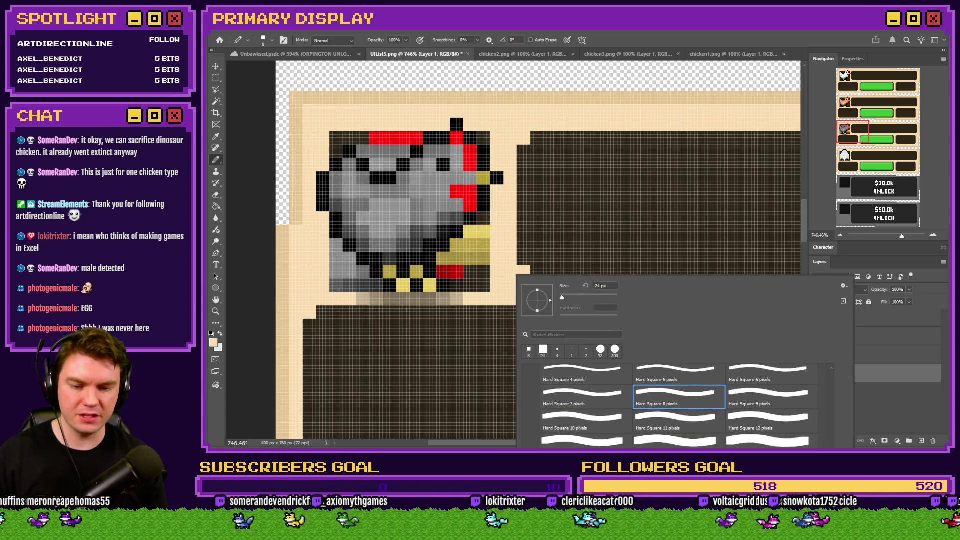
double_click(543, 349)
key(ctrl+z)
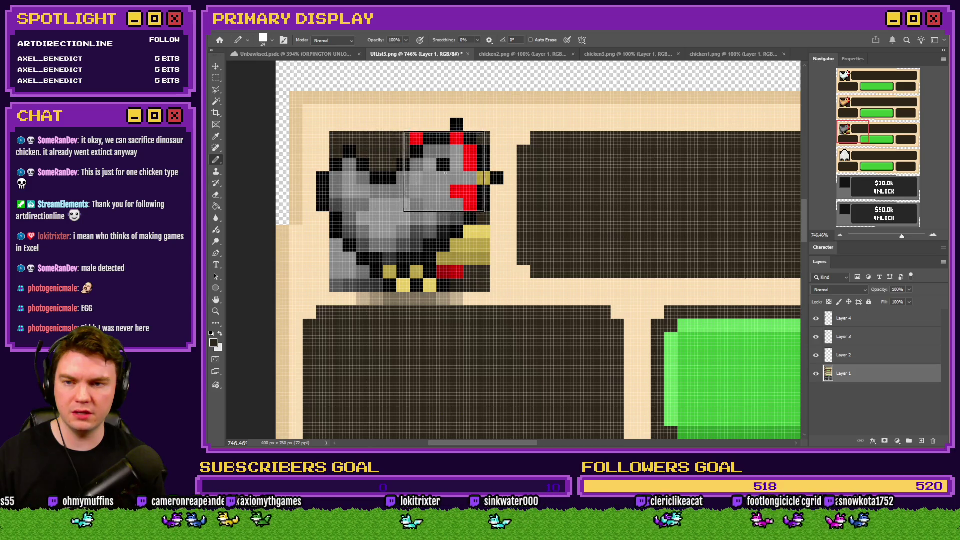
key(ctrl+z)
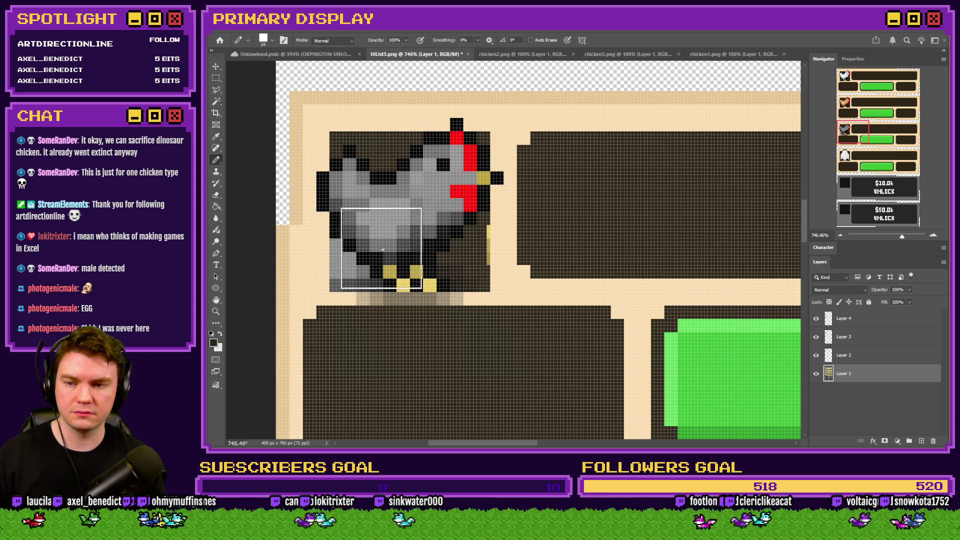
On Layer 4, delete the faded grey strip below the chicken's feet
click(867, 321)
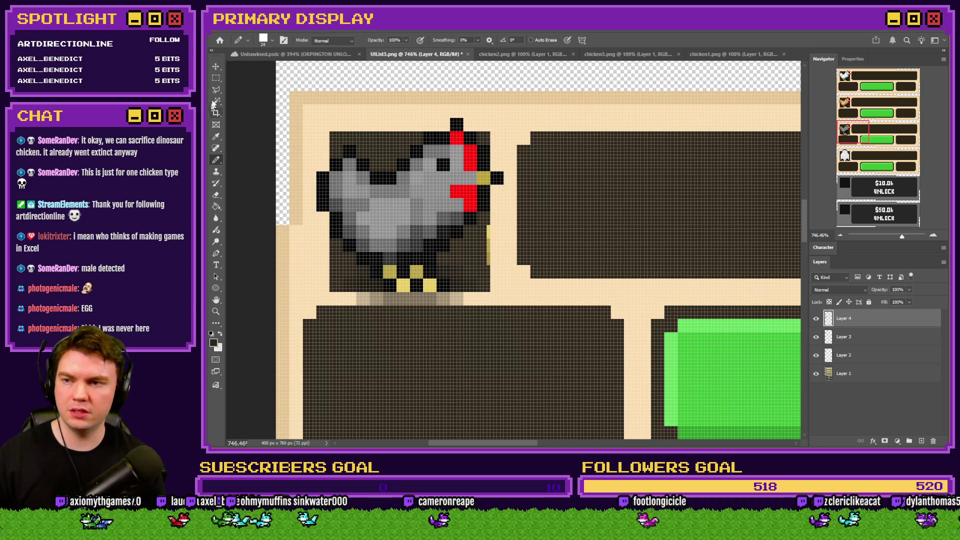
key(m)
drag(601, 392, 277, 293)
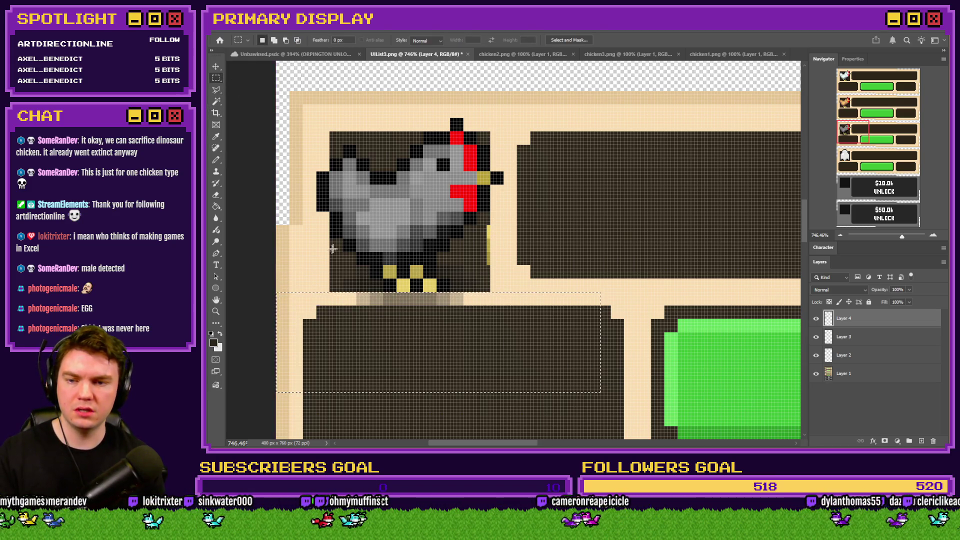
key(Delete)
key(ctrl+d)
Return to the pencil on the list layer, swap colours back to dark, and fit the image in view
click(216, 160)
click(850, 373)
key(x)
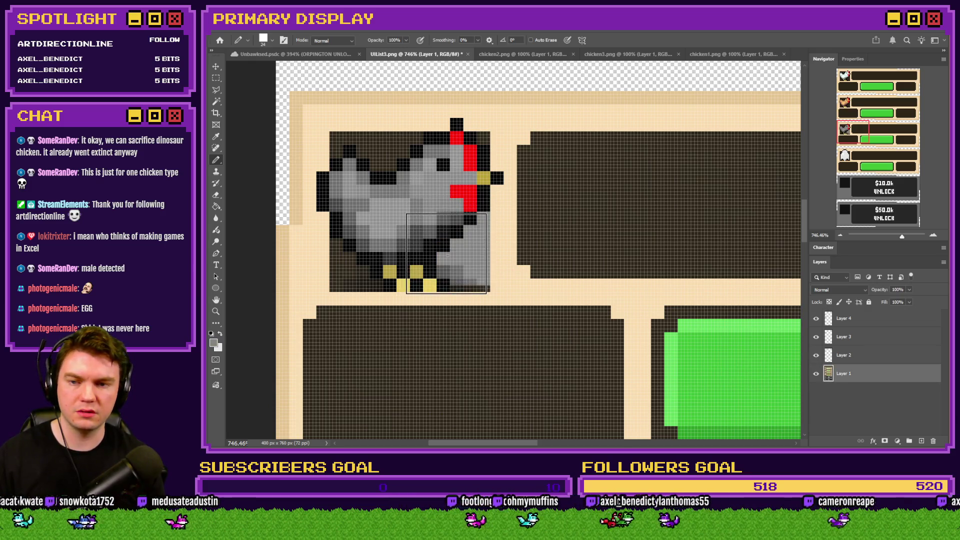
key(x)
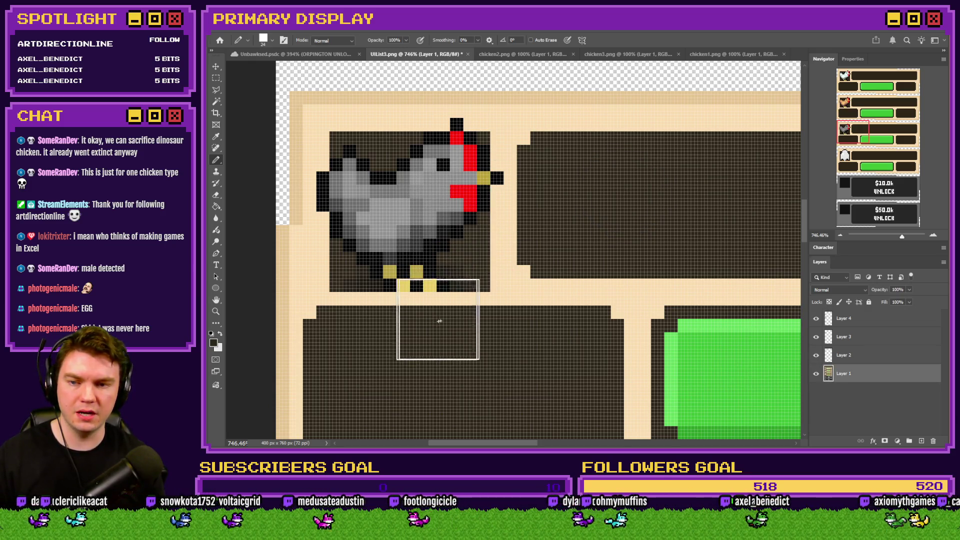
key(ctrl+0)
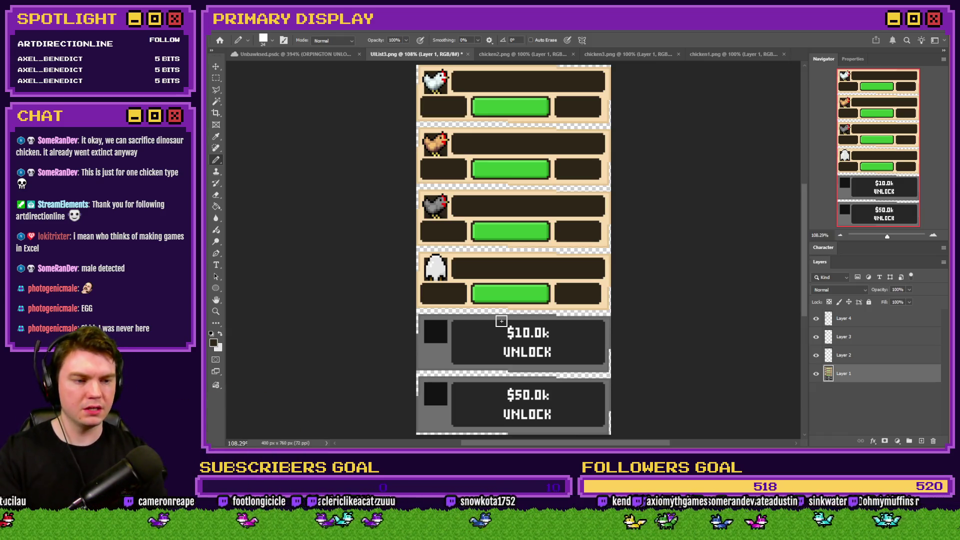
Merge the chicken layers into the list and save it as a PNG over UIList4.png
click(909, 318)
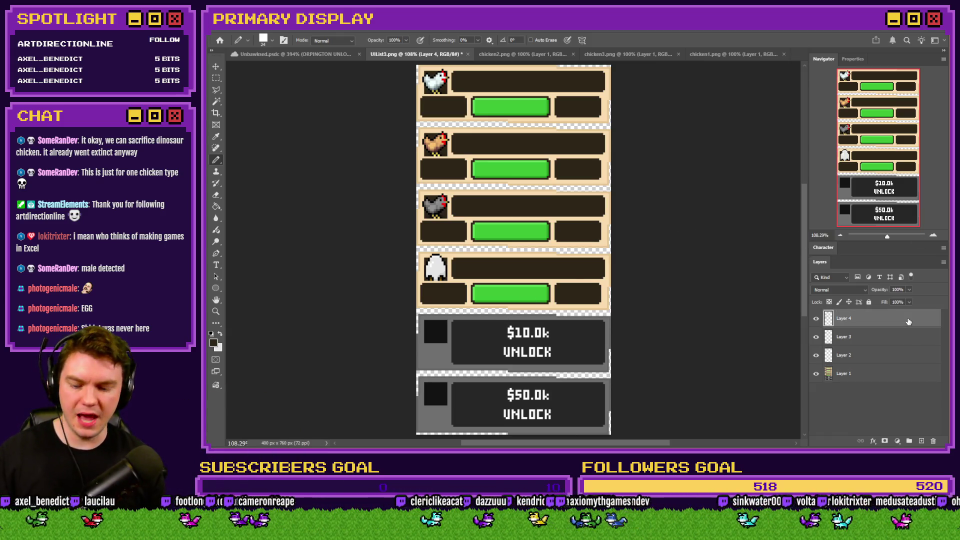
key(Delete)
key(Delete)
key(Delete)
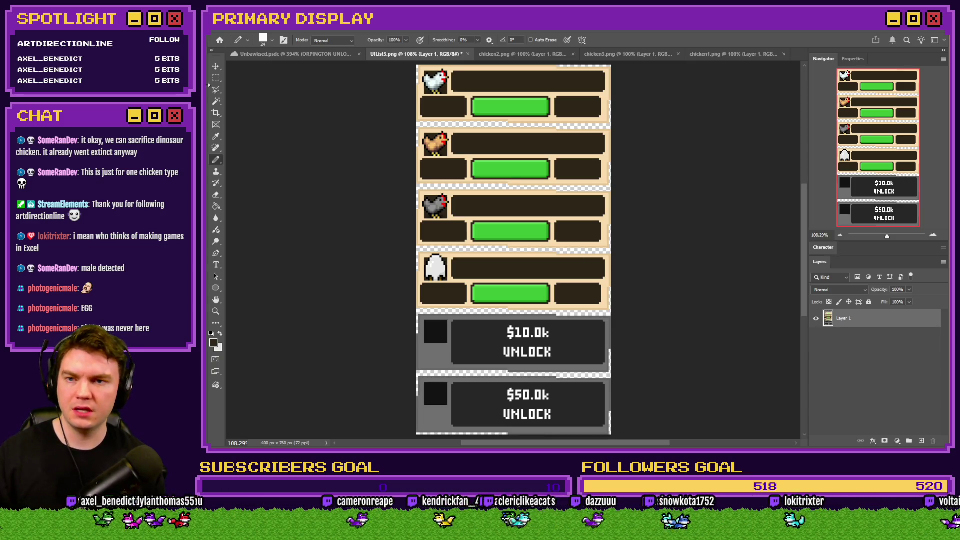
click(216, 78)
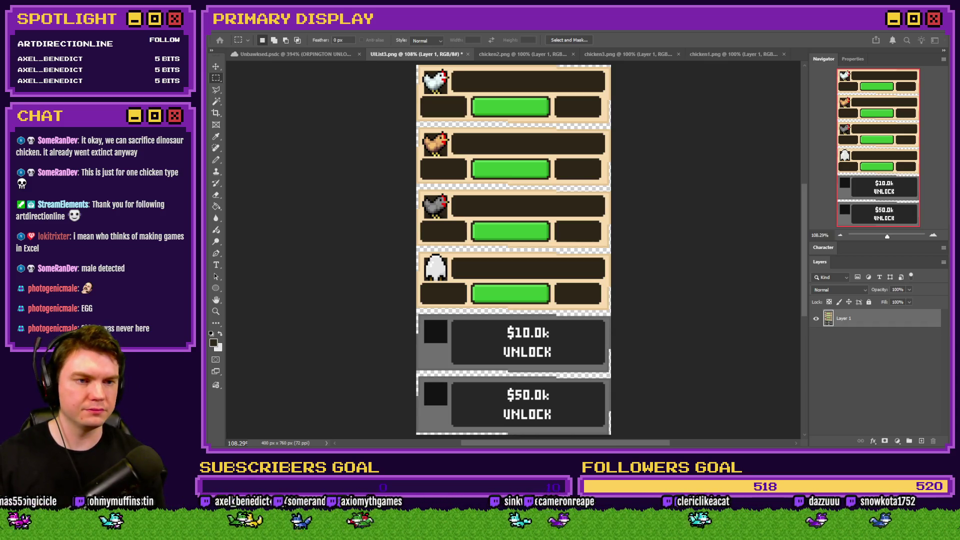
key(Return)
key(y)
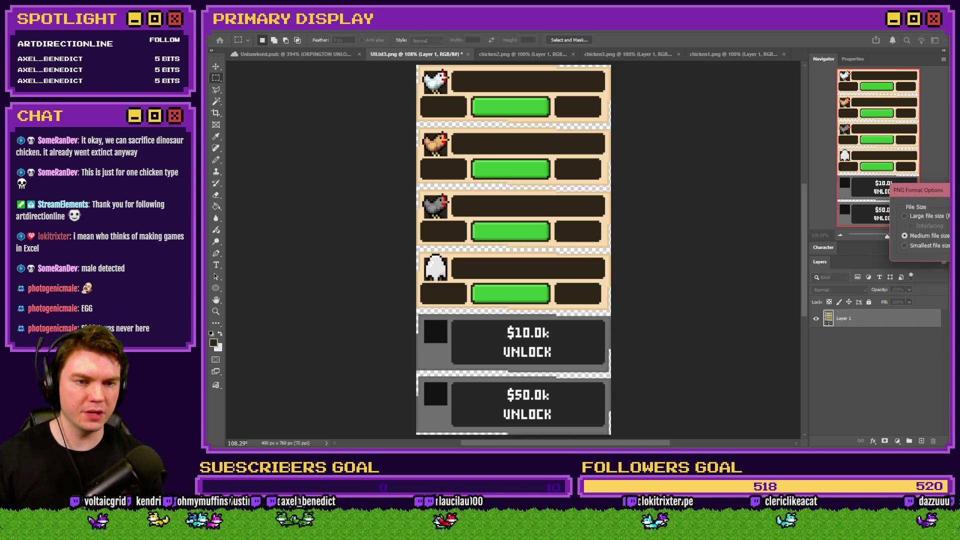
key(Return)
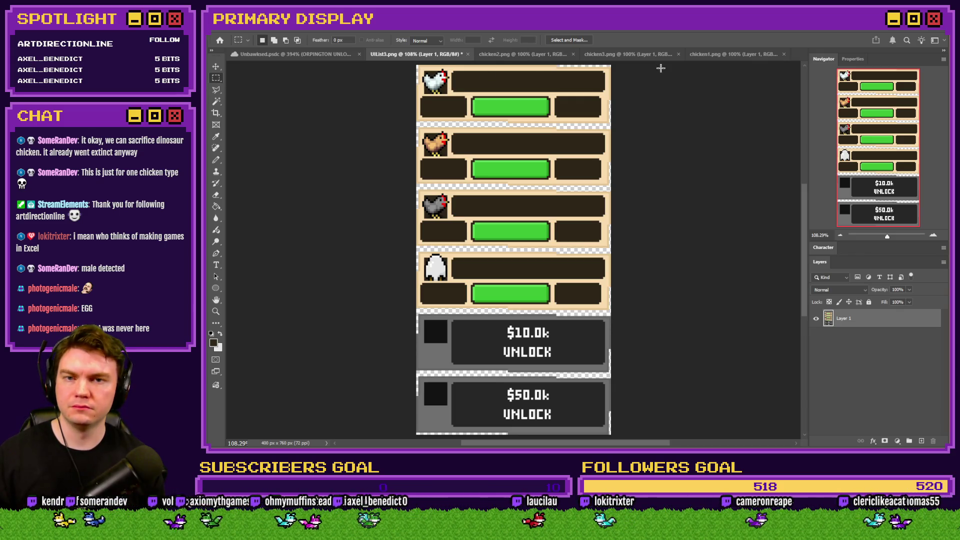
Close the chicken2.png, chicken3.png and chicken1.png images
click(573, 54)
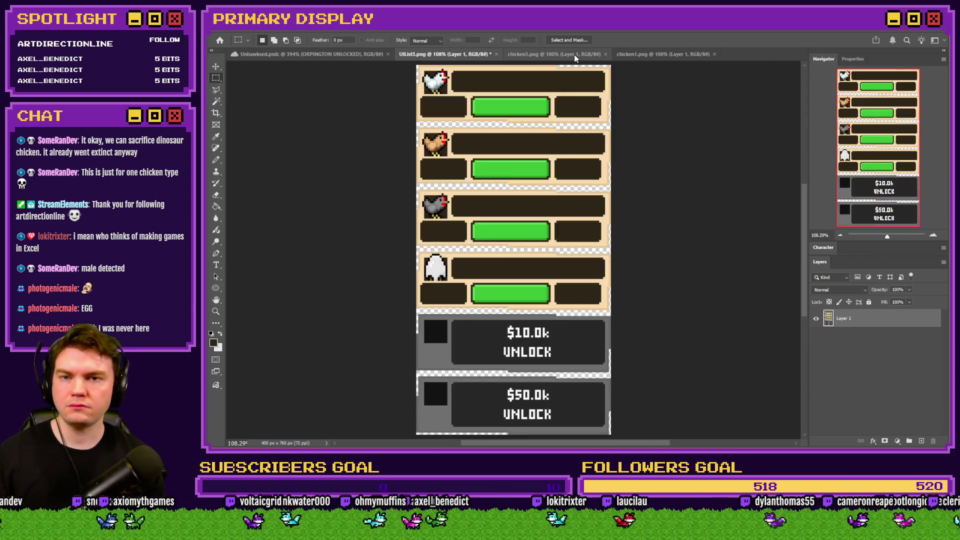
click(603, 54)
click(606, 54)
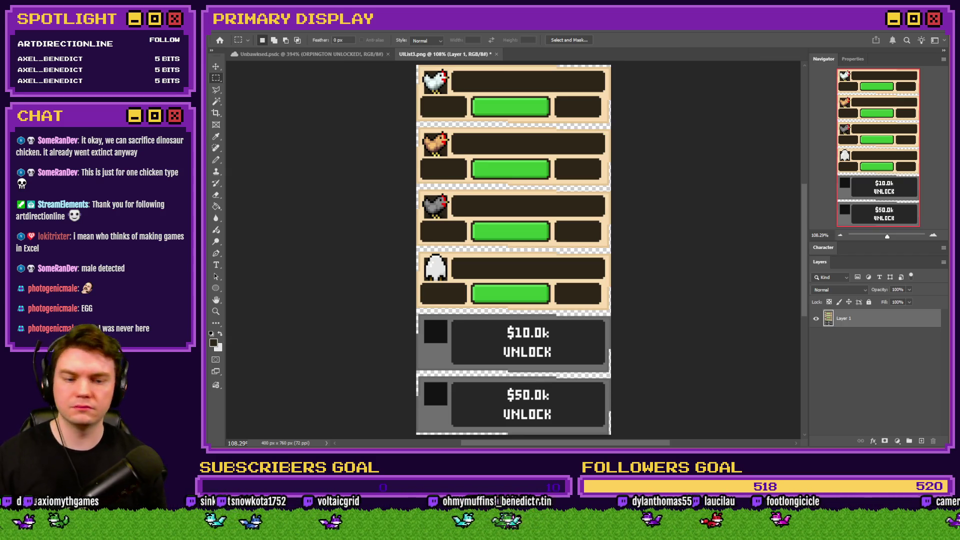
Open UIList0.png from the game's pictures folder and select the upper part of its locked list
key(alt+Tab)
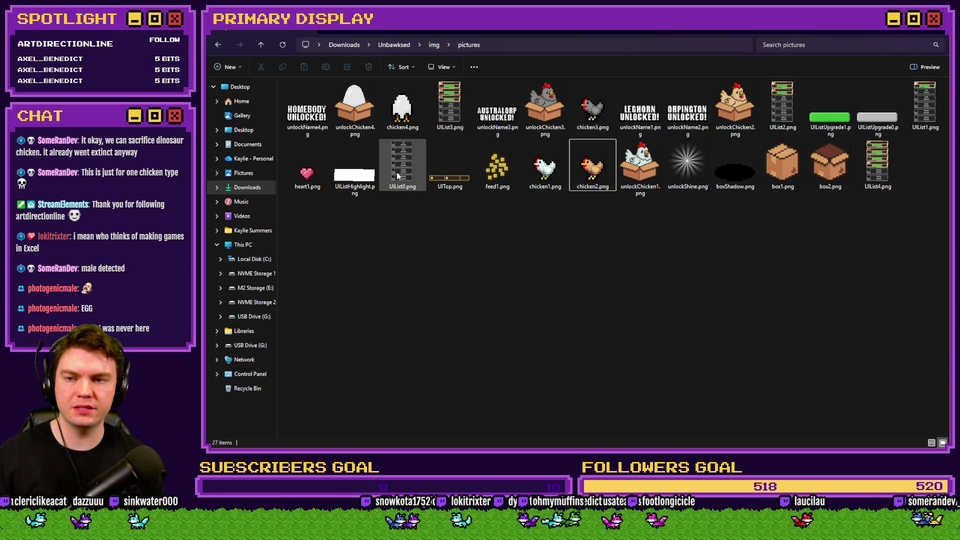
double_click(397, 171)
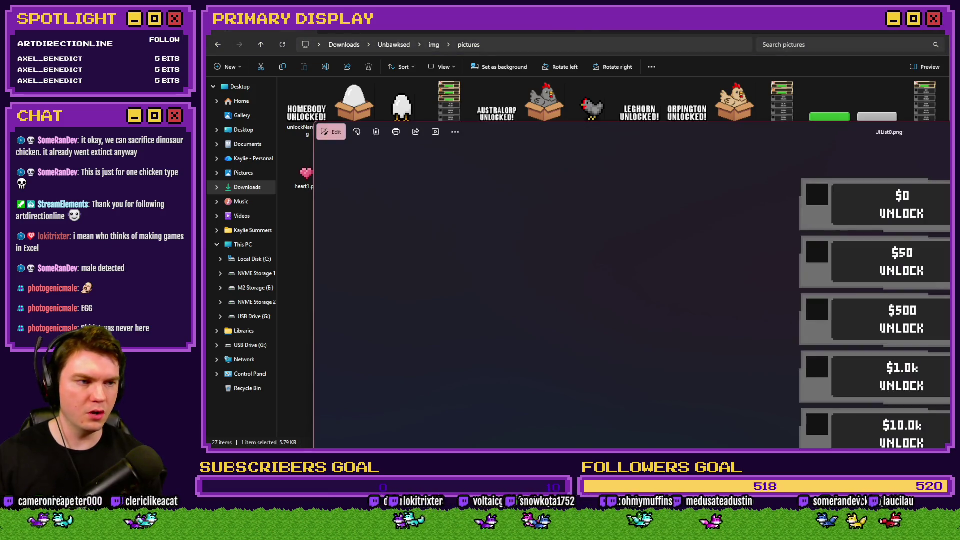
key(alt+F4)
mouse_move(403, 165)
mouse_down()
mouse_move(577, 120)
mouse_move(574, 54)
mouse_up()
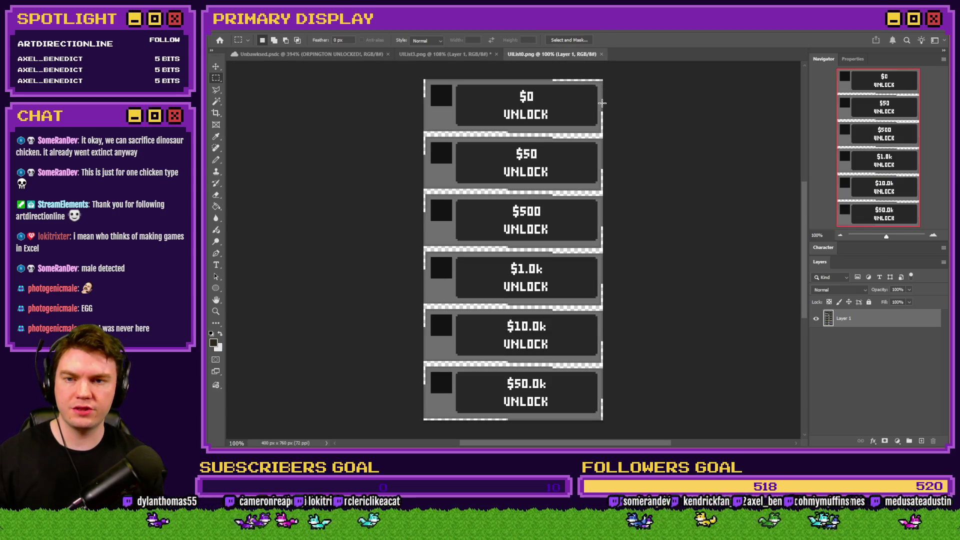
mouse_move(610, 83)
mouse_down()
mouse_move(414, 145)
mouse_move(250, 248)
mouse_move(244, 302)
mouse_up()
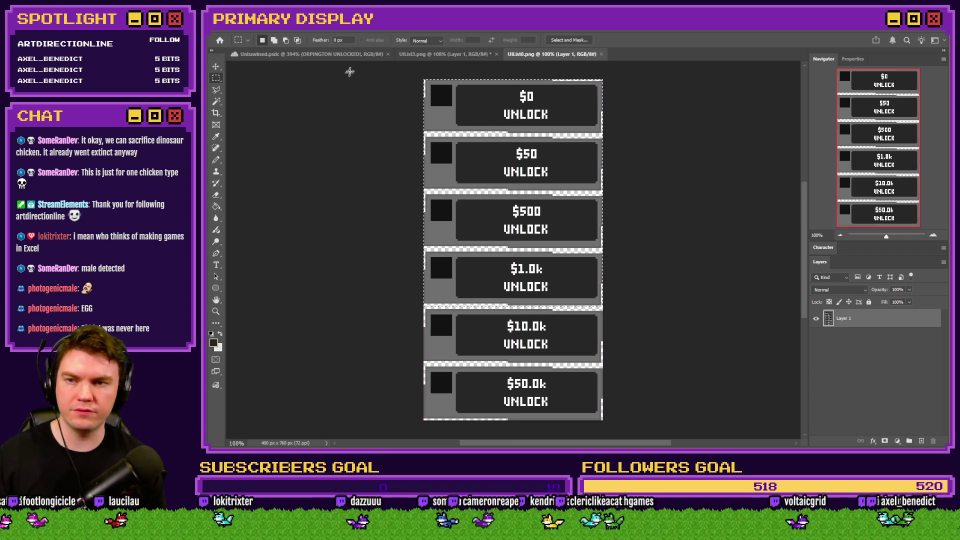
Paste the locked unlock panels into UIList3.png as a new layer aligned with the chicken rows
click(429, 54)
key(ctrl+v)
drag(512, 249, 527, 146)
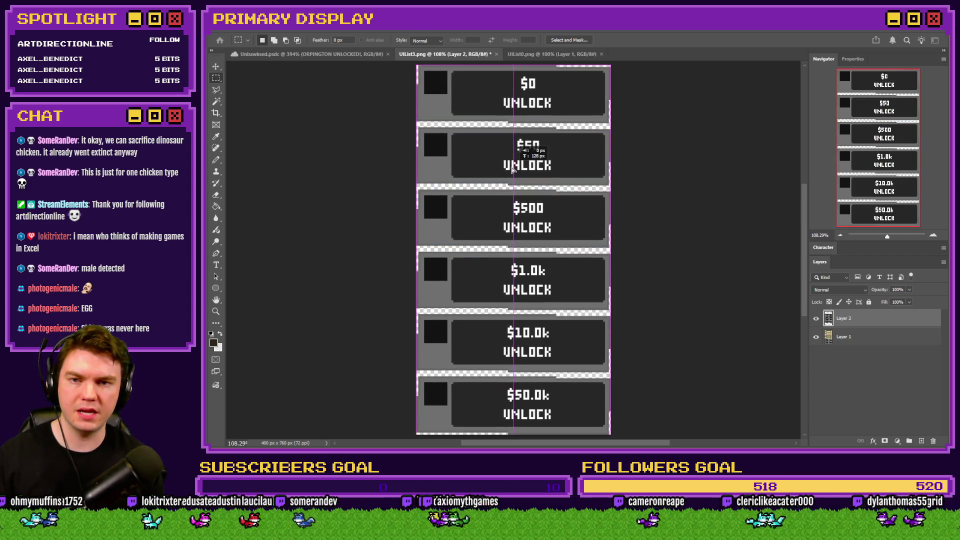
click(816, 319)
click(816, 319)
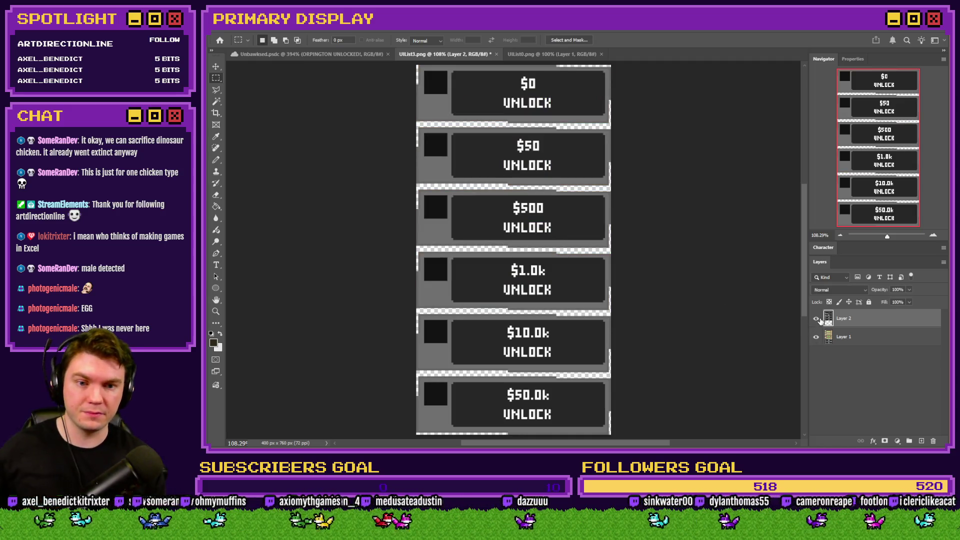
scroll(624, 260, up, 2)
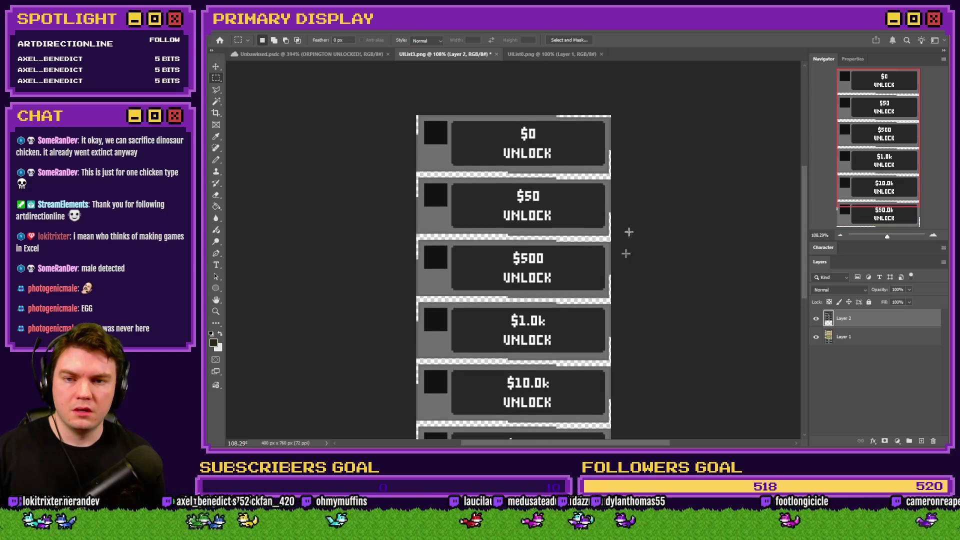
Erase the top three locked rows to reveal the chickens and save as UIList3.png
mouse_move(640, 92)
mouse_down()
mouse_move(262, 266)
mouse_move(259, 299)
mouse_up()
key(Delete)
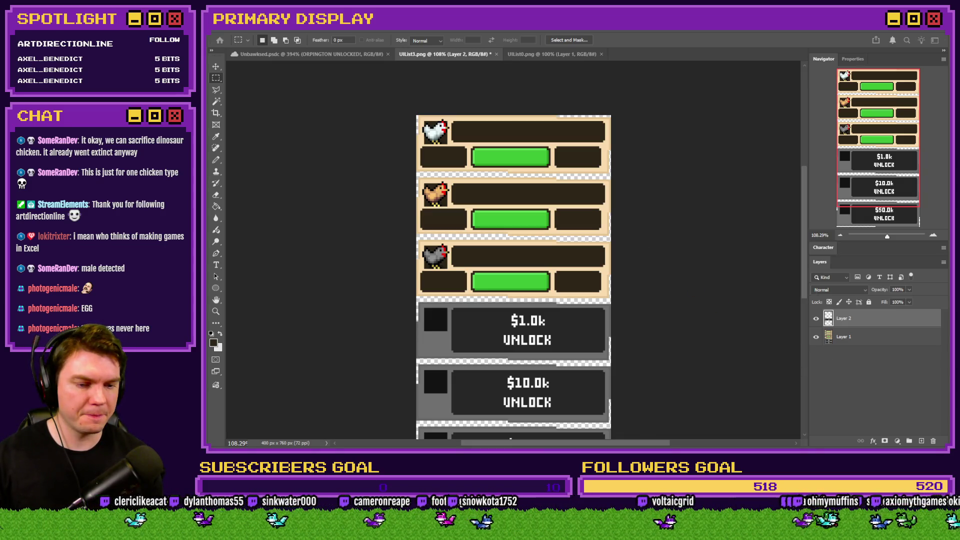
key(Return)
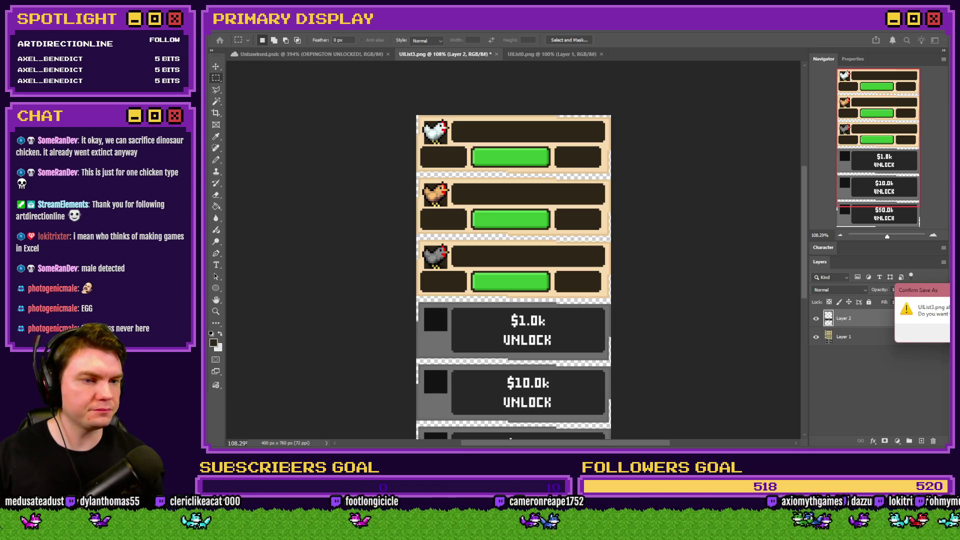
Confirm overwriting UIList3.png, then erase only the top two locked rows to reveal two chickens
key(Return)
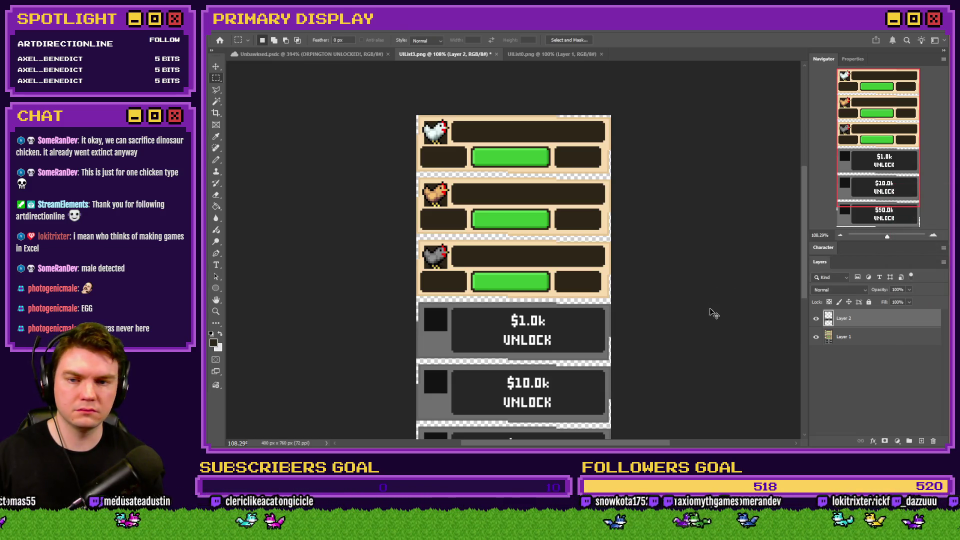
key(ctrl+z)
mouse_move(416, 113)
mouse_down()
mouse_move(377, 251)
mouse_move(395, 199)
mouse_move(618, 220)
mouse_move(629, 238)
mouse_up()
key(Delete)
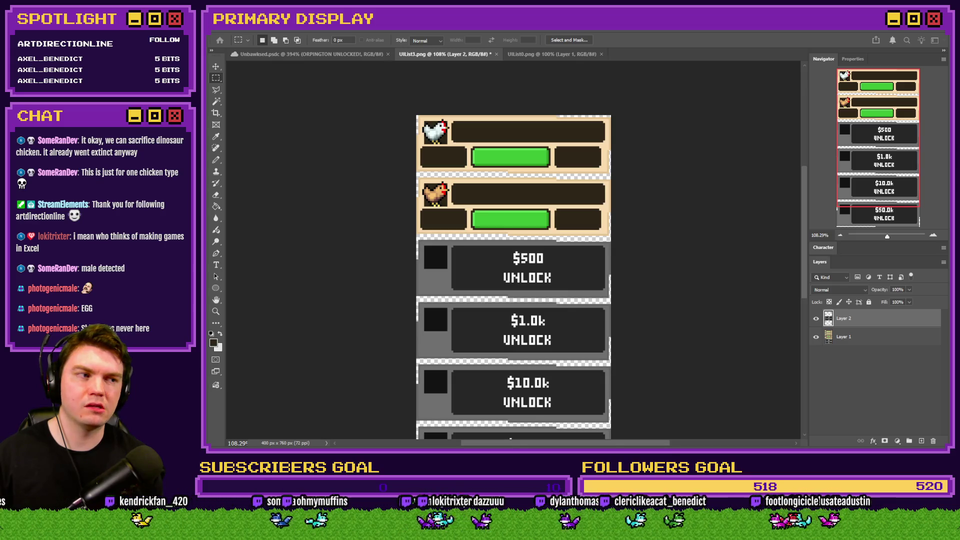
Save over UIList2.png and undo the erase to restore the locked rows
key(Return)
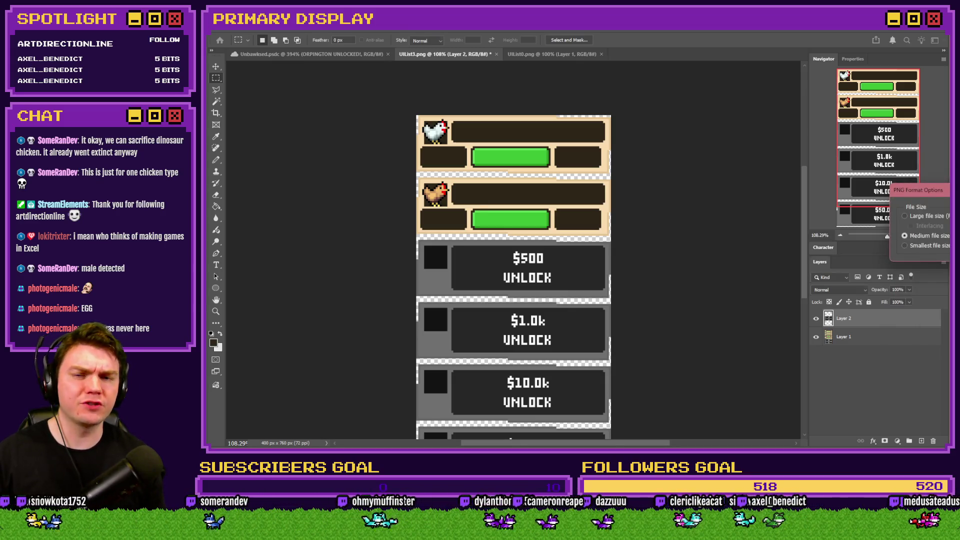
key(Return)
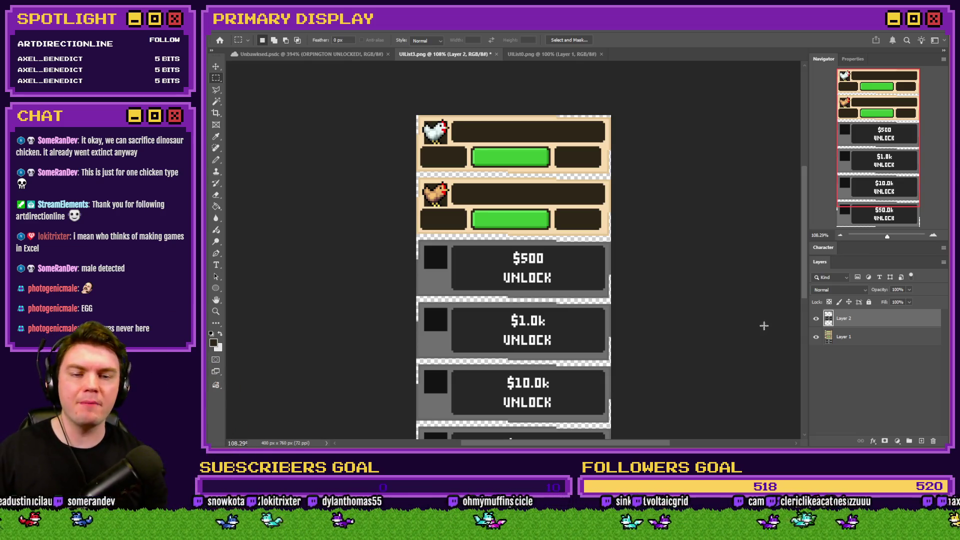
key(ctrl+z)
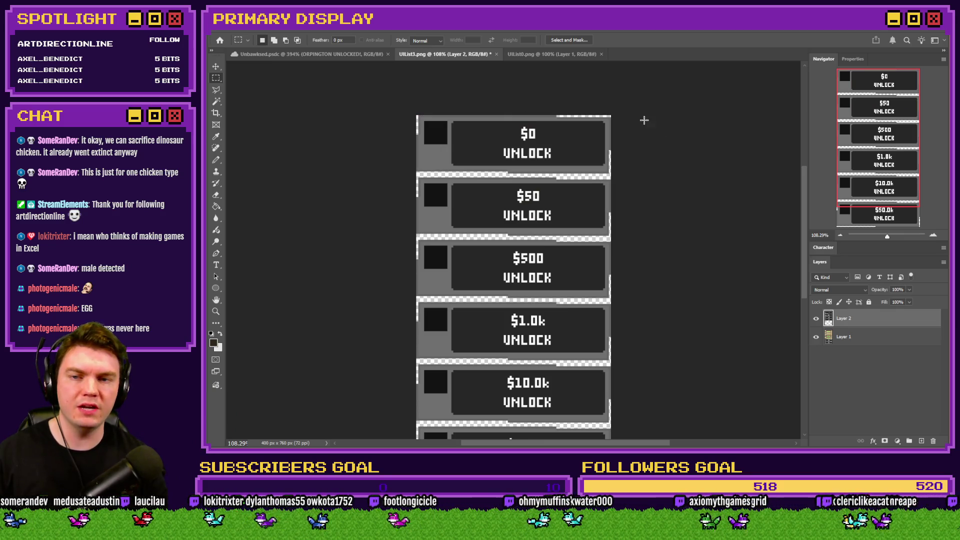
Reveal only the white-chicken row and save it as a PNG over UIList1.png
key(ctrl+shift+z)
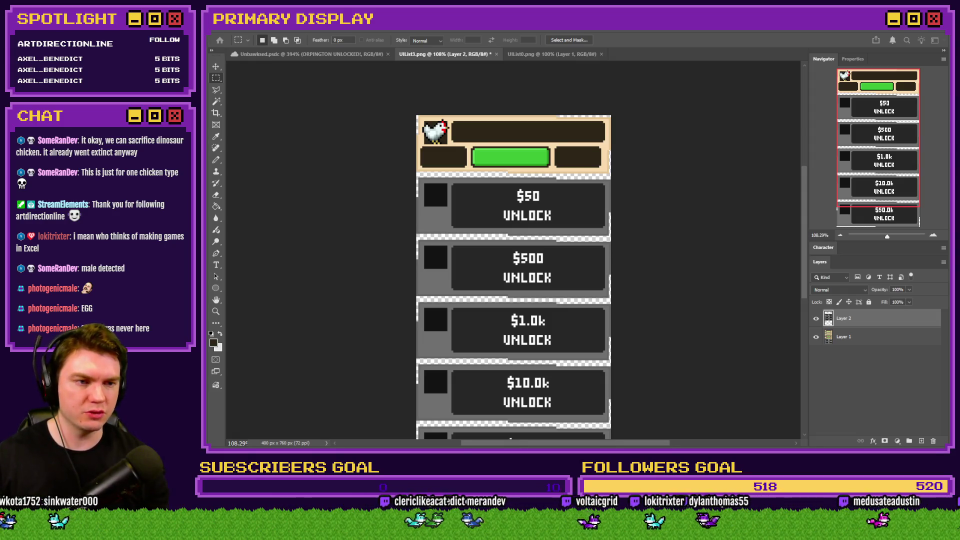
key(Return)
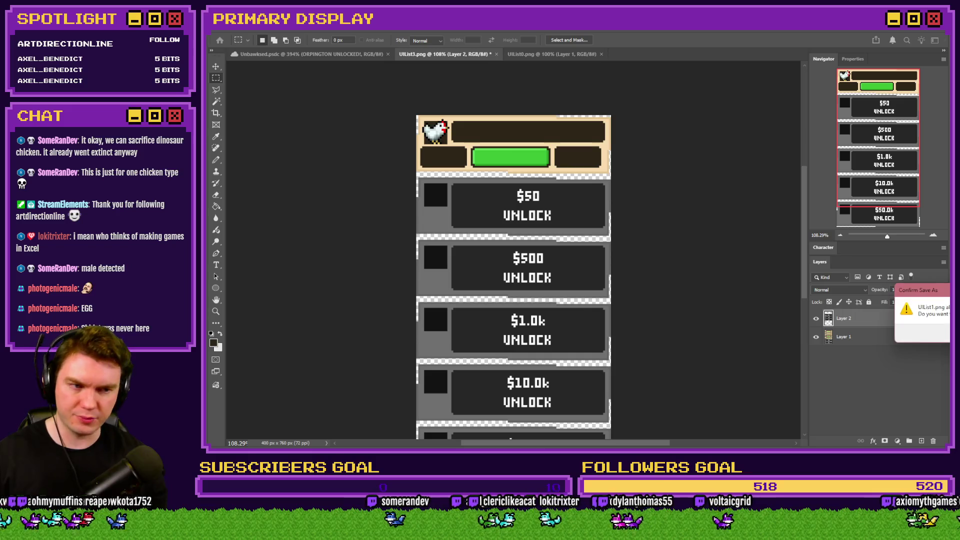
key(y)
key(Return)
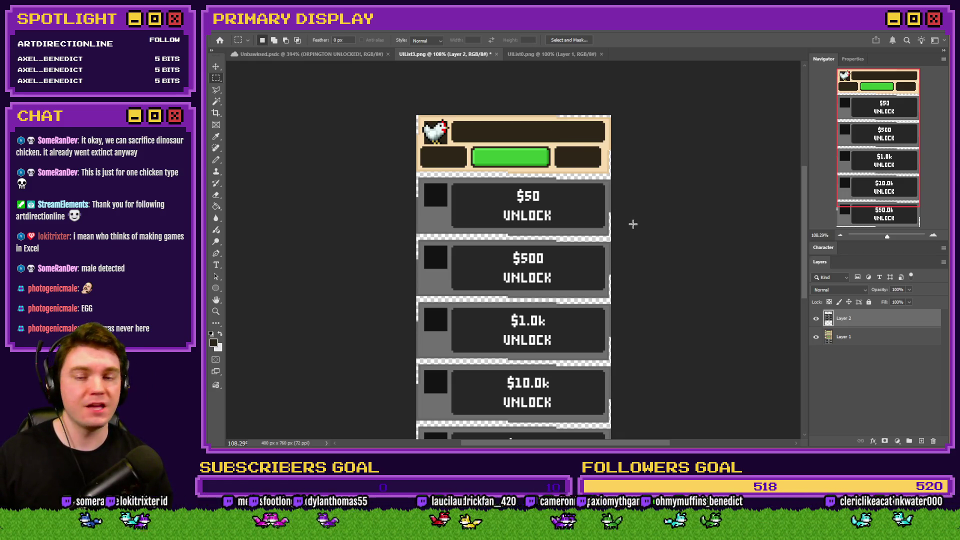
key(alt+Tab)
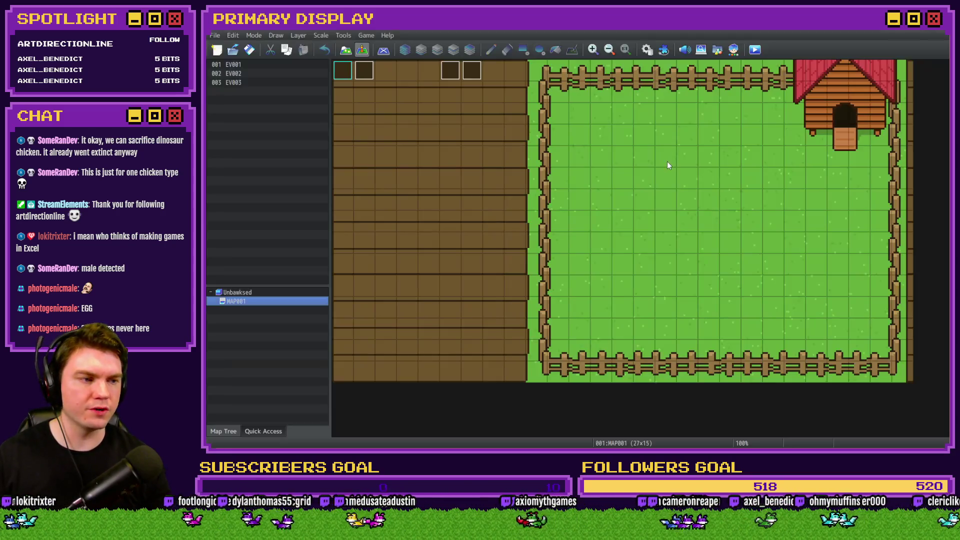
Playtest by buying the $0, $50 and $500 chicken unlocks and opening each crate, then restart
key(F5)
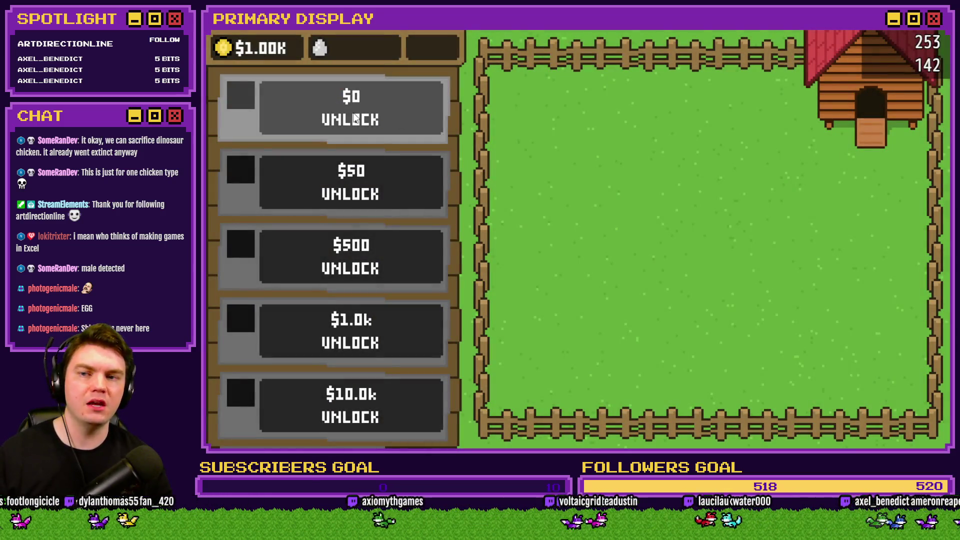
click(355, 119)
click(721, 245)
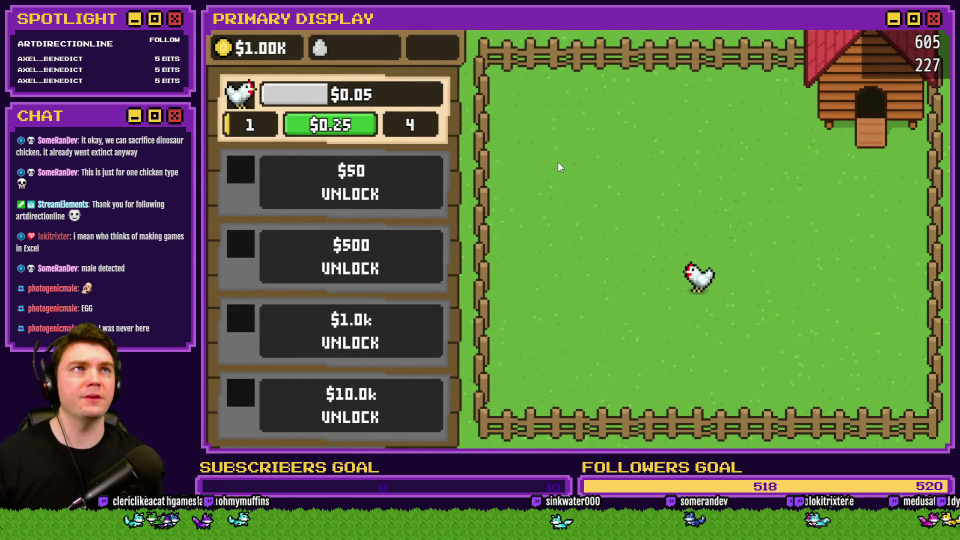
click(383, 165)
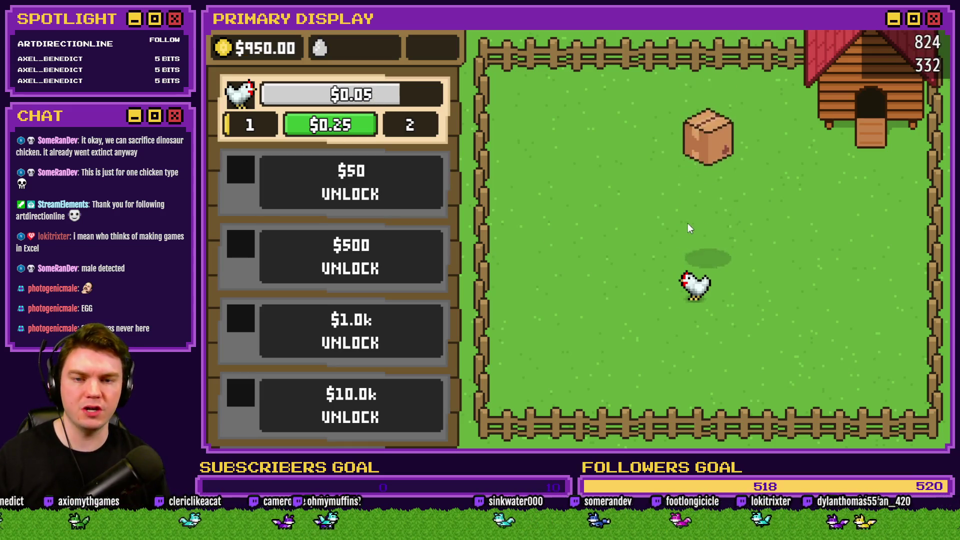
click(709, 236)
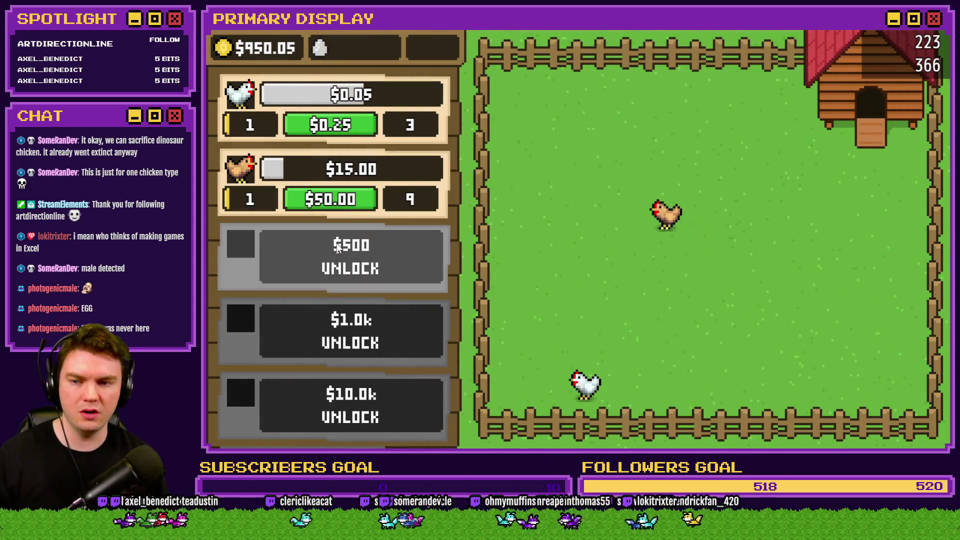
click(337, 249)
click(710, 238)
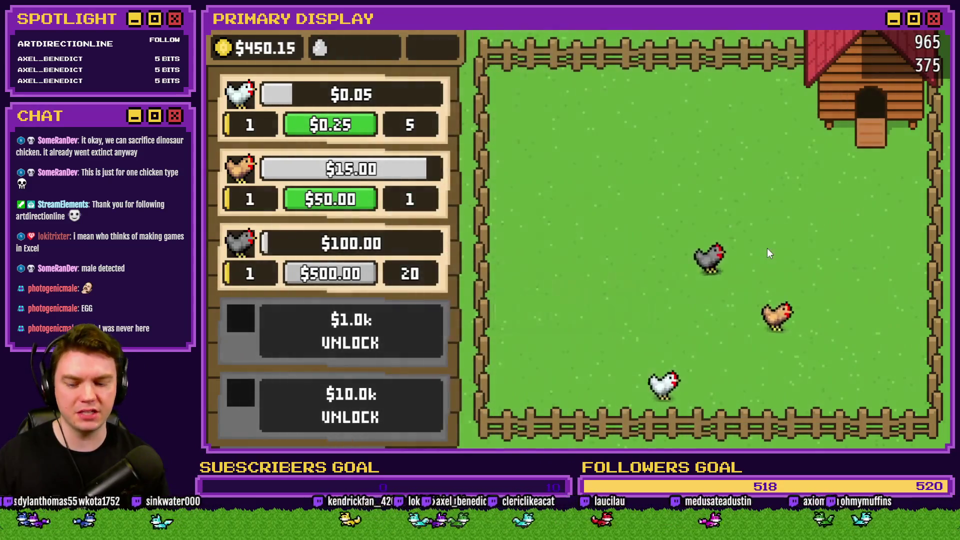
key(F5)
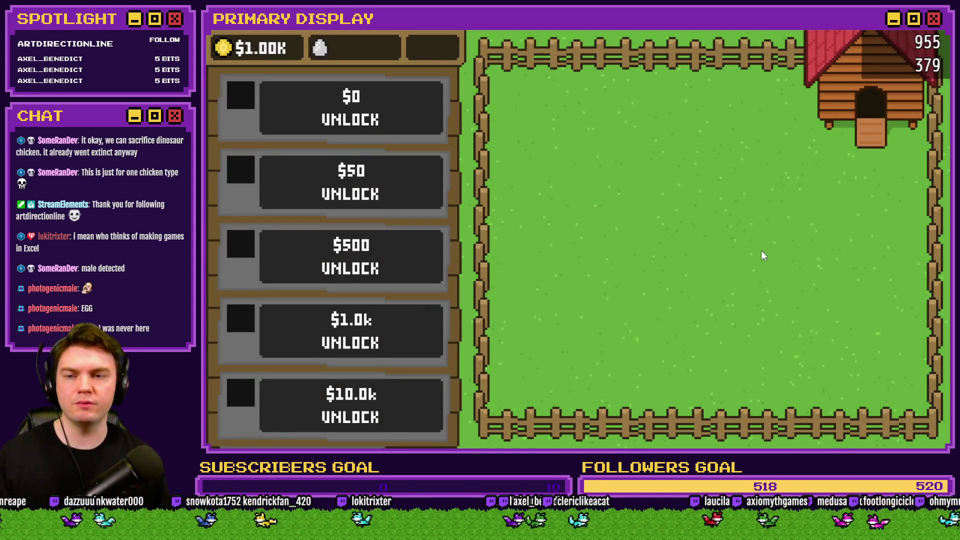
Buy the $0, $50 and $500 unlocks again, releasing the Leghorn, Orpington and Australorp from their crates
click(379, 115)
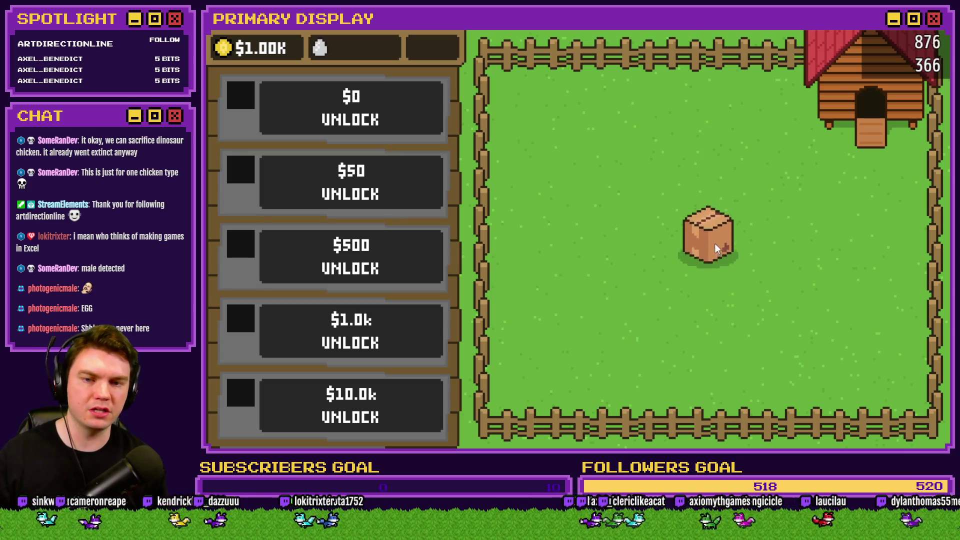
click(713, 245)
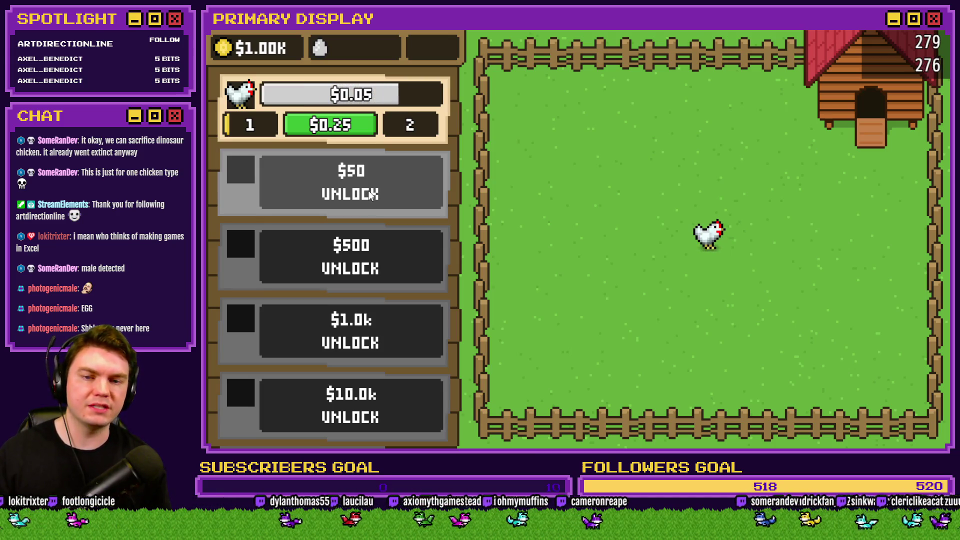
click(372, 194)
click(714, 243)
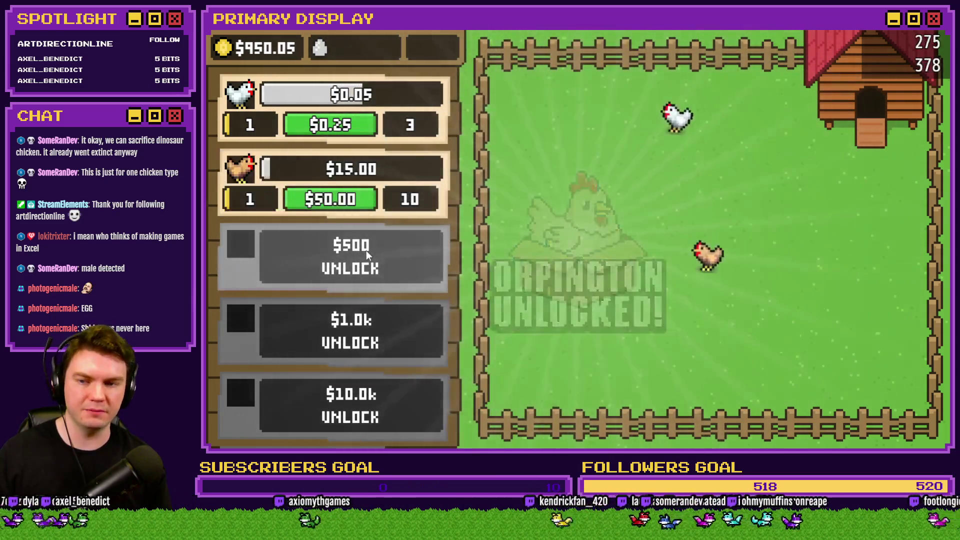
click(366, 251)
click(708, 239)
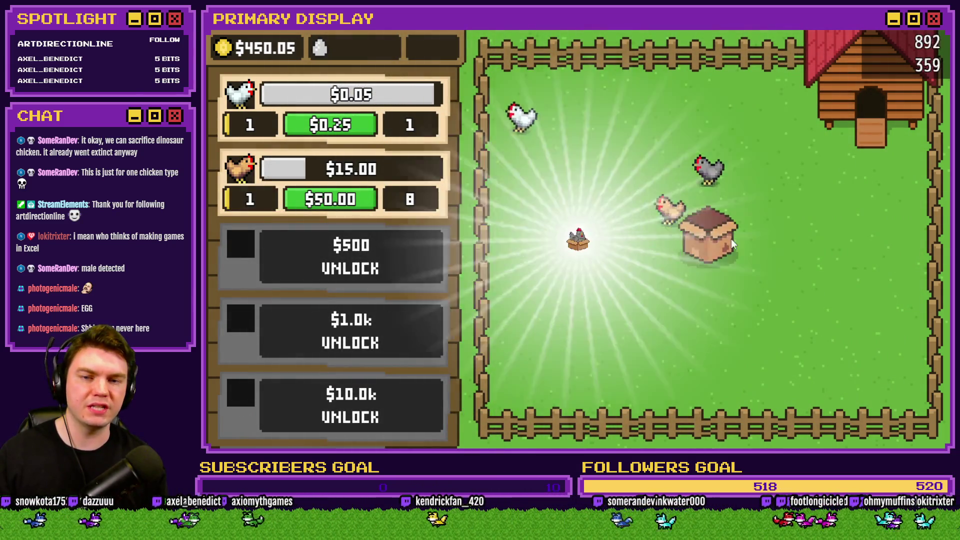